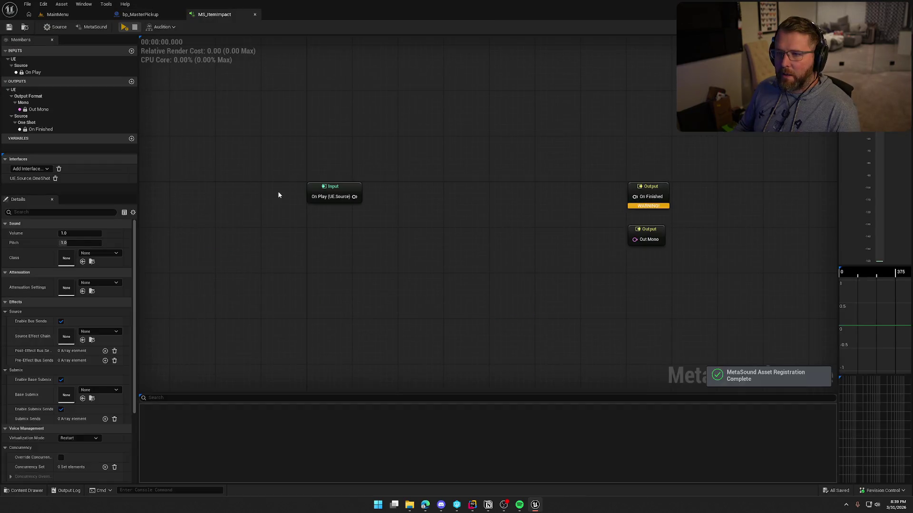
Open the MS_Wagon MetaSound from the Content Drawer in its own editor tab.
key("ctrl+space")
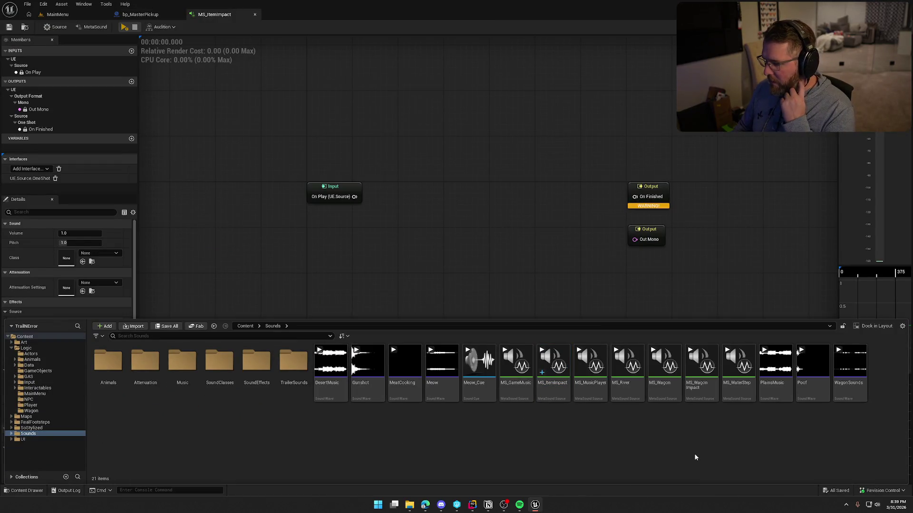
left_click(667, 393)
double_click(667, 392)
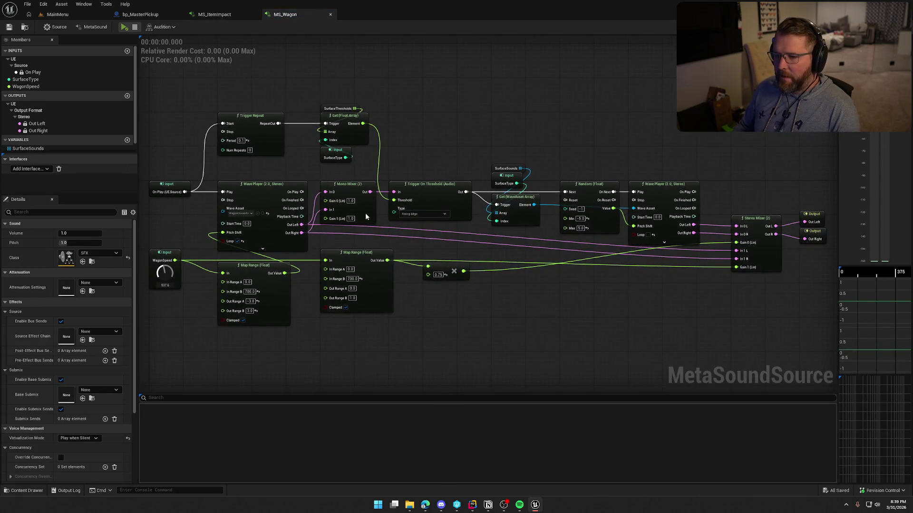
Select MS_Wagon's processing nodes: trigger, Wave Player, mixers, SurfaceSounds, Random and Map Range nodes.
left_click_drag(213, 89, 405, 166)
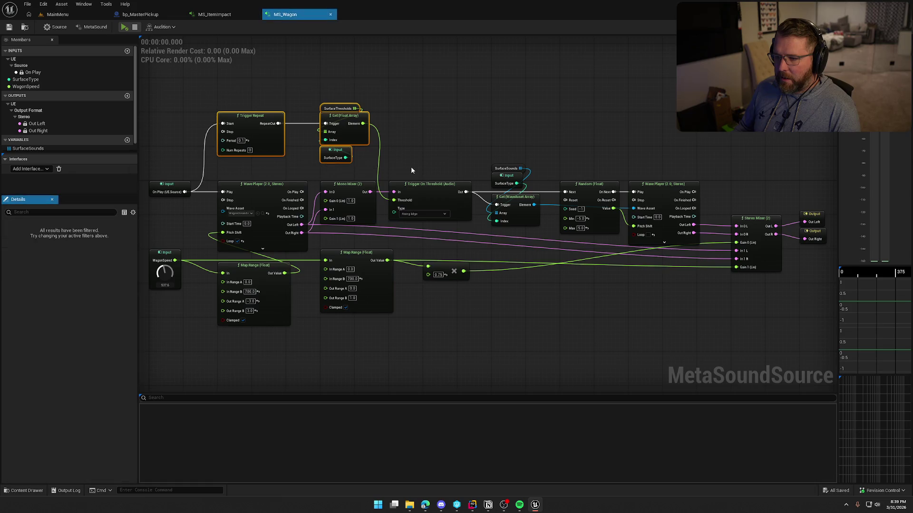
left_click(420, 216, "ctrl")
mouse_move(396, 238)
left_mouse_down()
mouse_move(285, 181)
mouse_move(267, 161)
left_mouse_up()
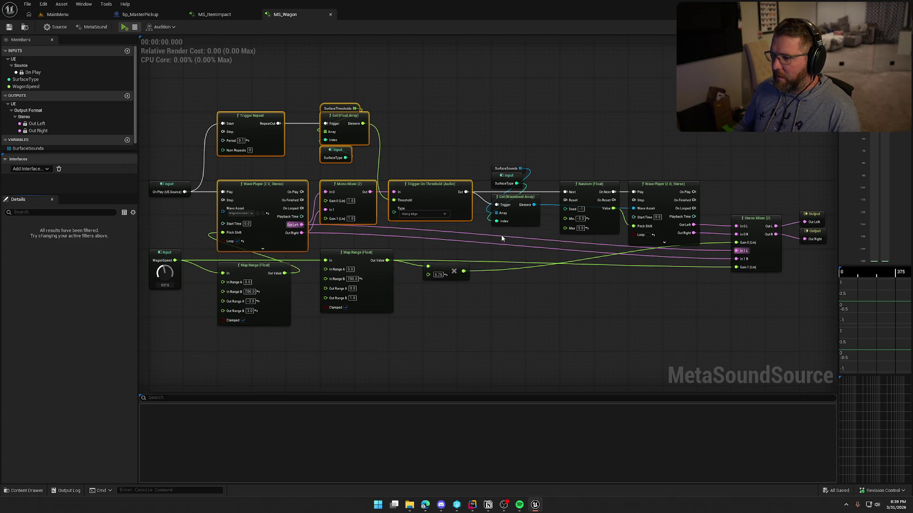
left_click_drag(481, 141, 555, 241)
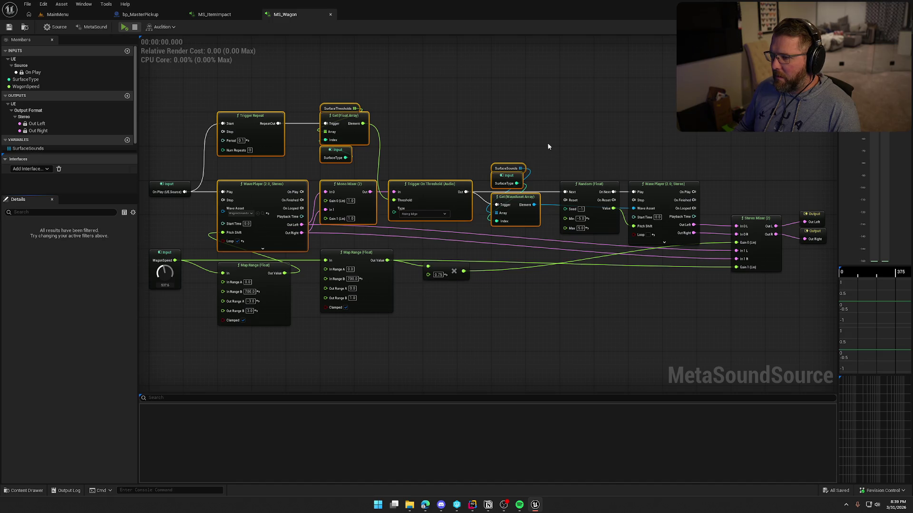
mouse_move(545, 146)
left_mouse_down()
mouse_move(602, 263)
mouse_move(623, 223)
mouse_move(639, 229)
left_mouse_up()
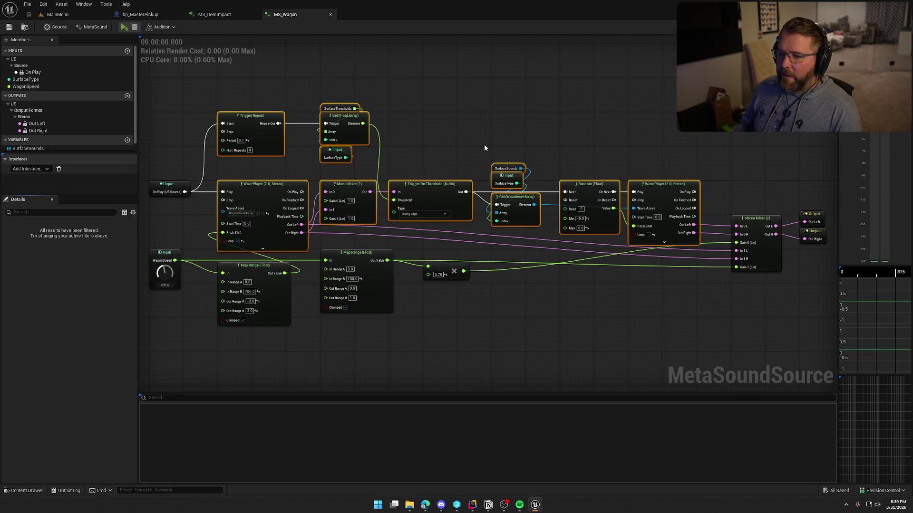
left_click_drag(265, 133, 317, 136)
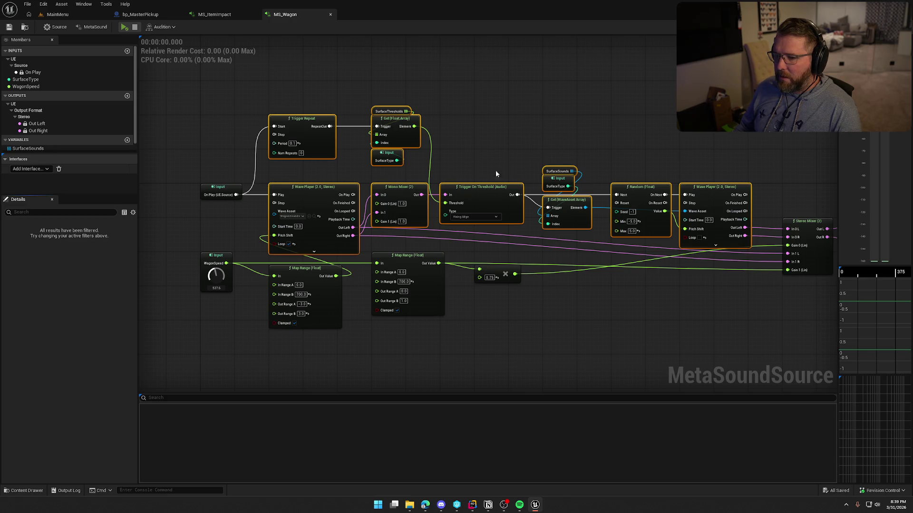
left_click_drag(441, 321, 323, 298)
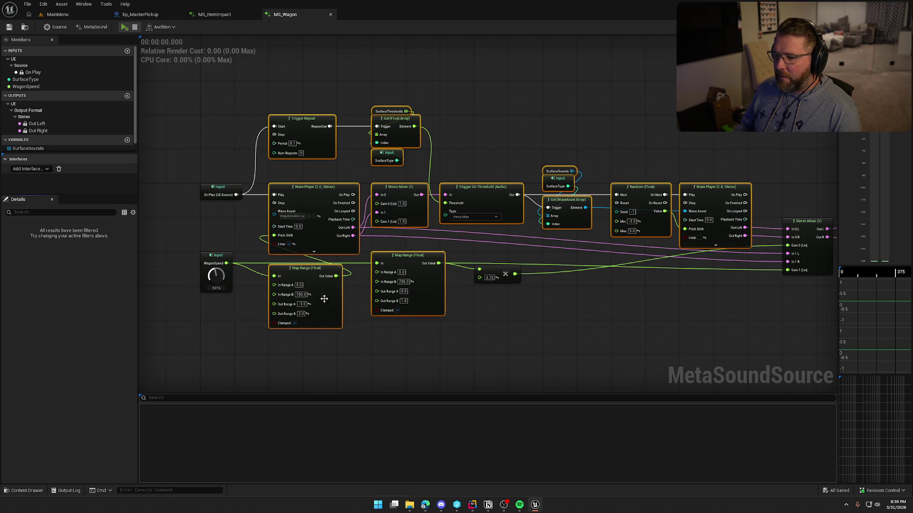
left_click_drag(497, 296, 307, 275)
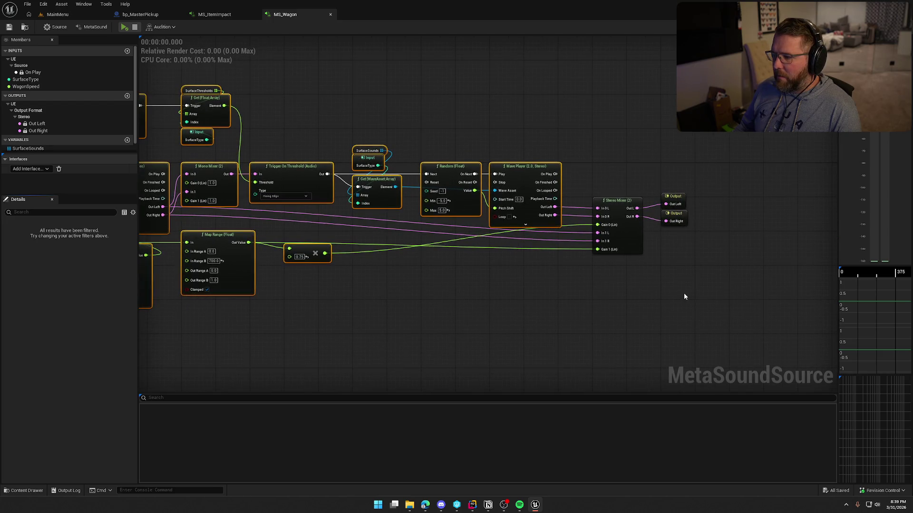
left_click_drag(603, 207, 777, 230)
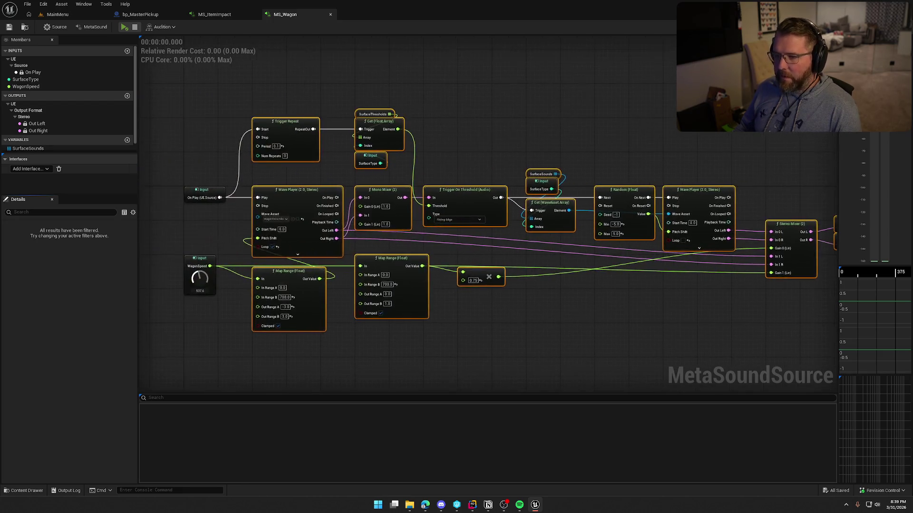
Set MS_ItemImpact's Output Format to Stereo.
left_click(214, 15)
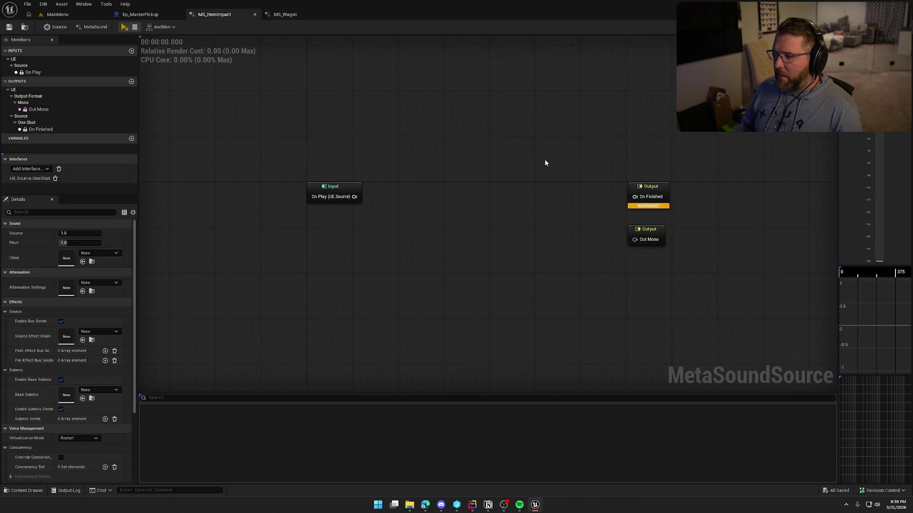
left_click(93, 27)
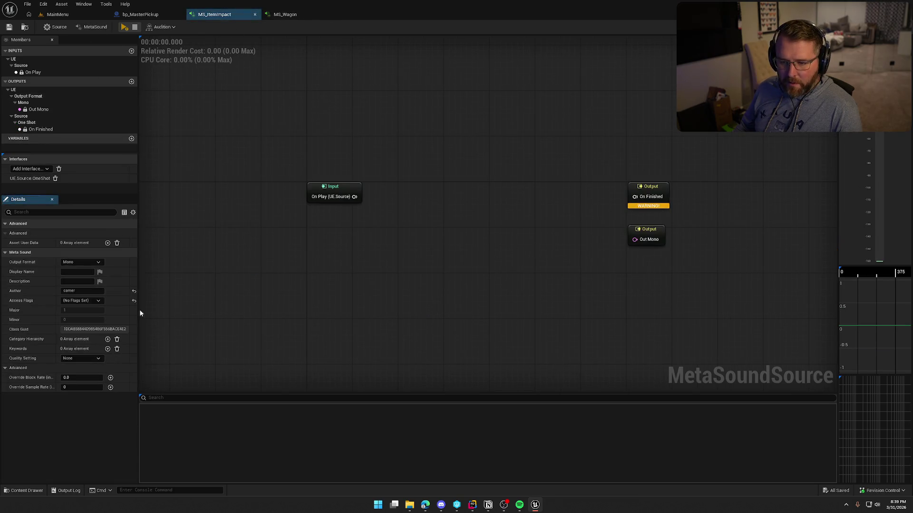
left_click(81, 262)
left_click(78, 278)
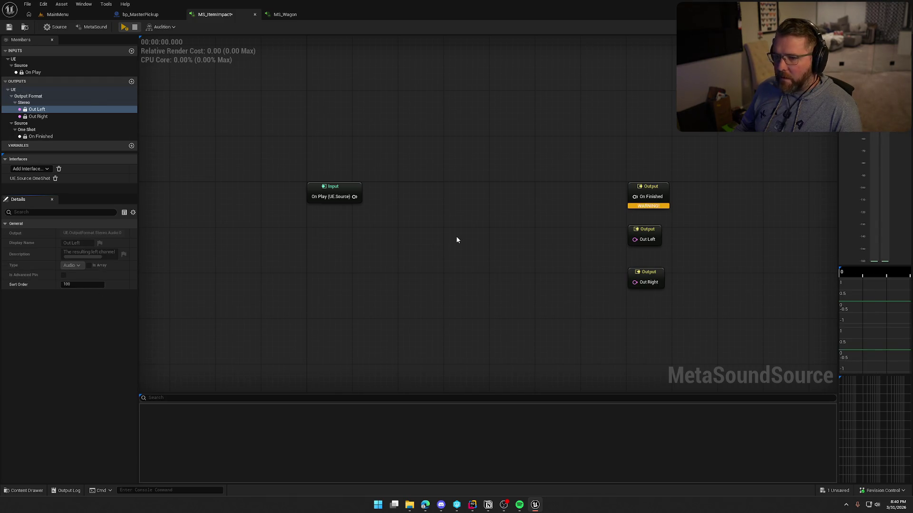
Move the three Output nodes down and right to make room.
scroll(442, 289, "down", 3)
left_click_drag(347, 133, 421, 257)
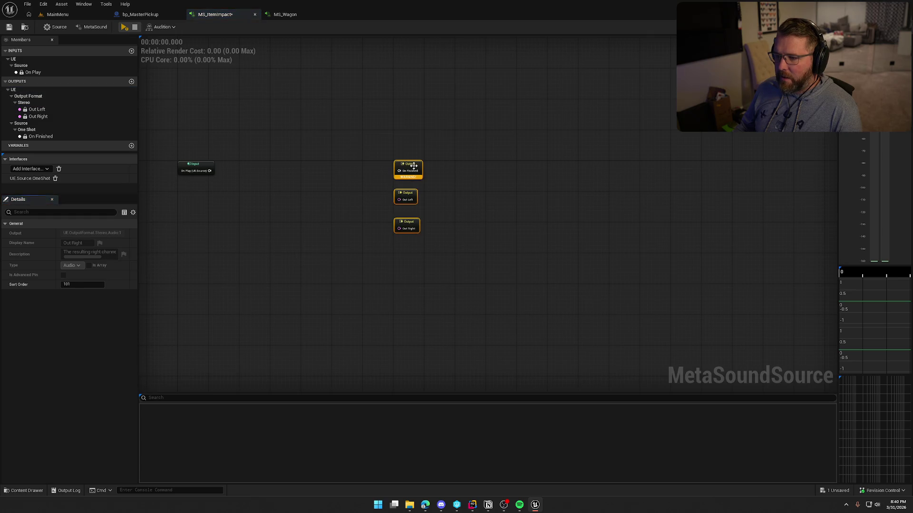
left_click_drag(416, 168, 731, 251)
left_click(373, 155)
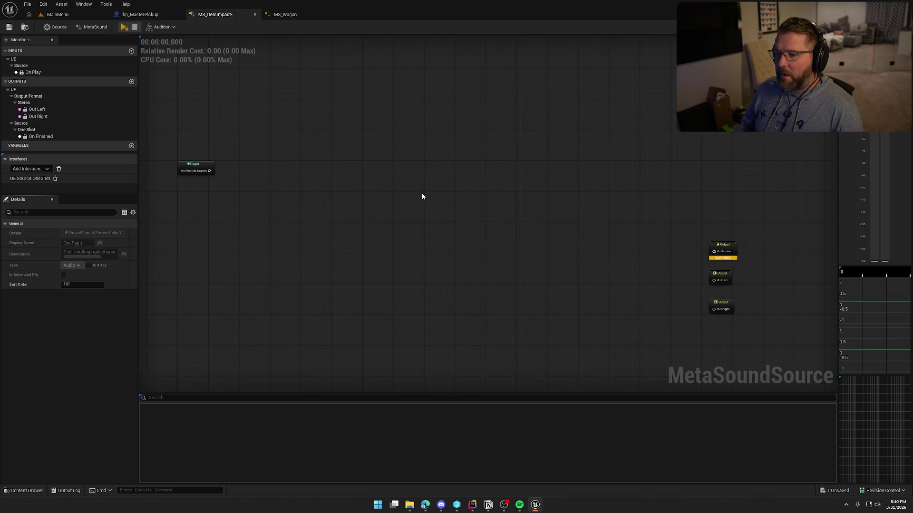
Paste the copied wagon nodes into MS_ItemImpact and shift them right.
key("ctrl+v")
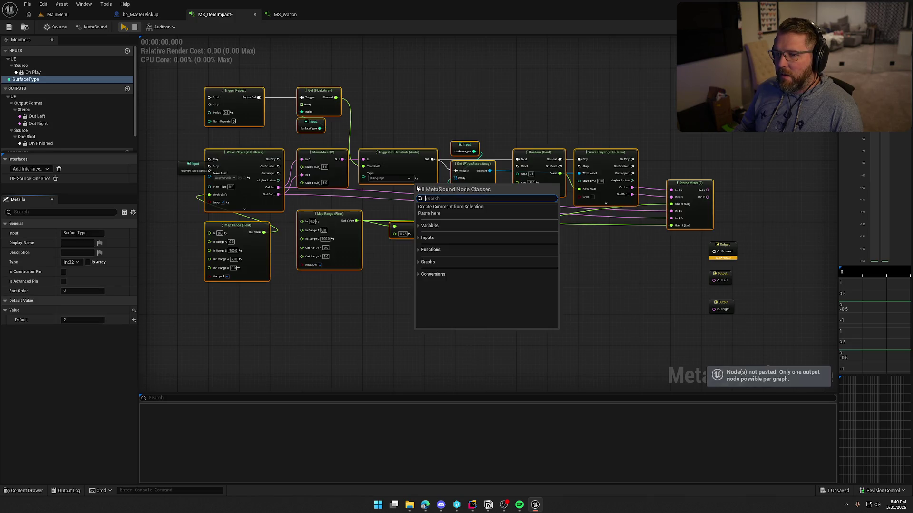
mouse_move(260, 152)
left_mouse_down()
mouse_move(298, 150)
mouse_move(279, 150)
mouse_move(290, 151)
mouse_move(288, 164)
left_mouse_up()
left_click(215, 201)
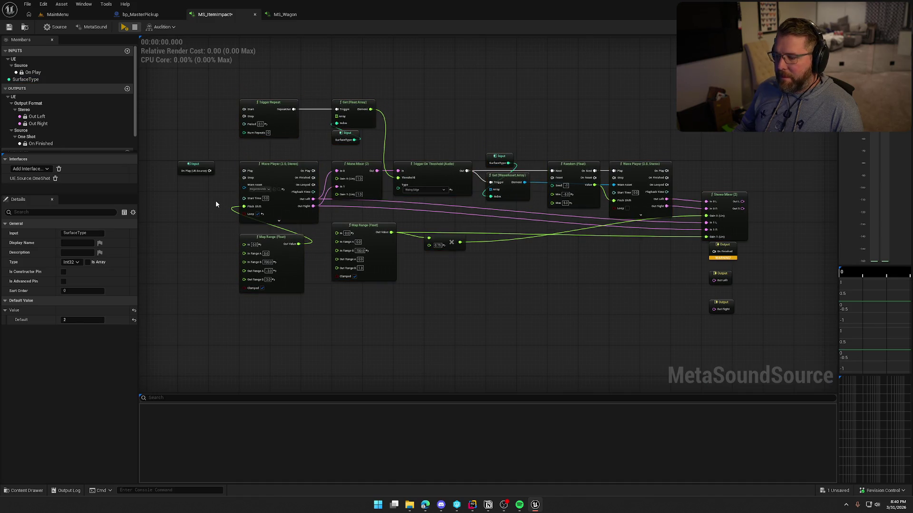
key("alt+Tab")
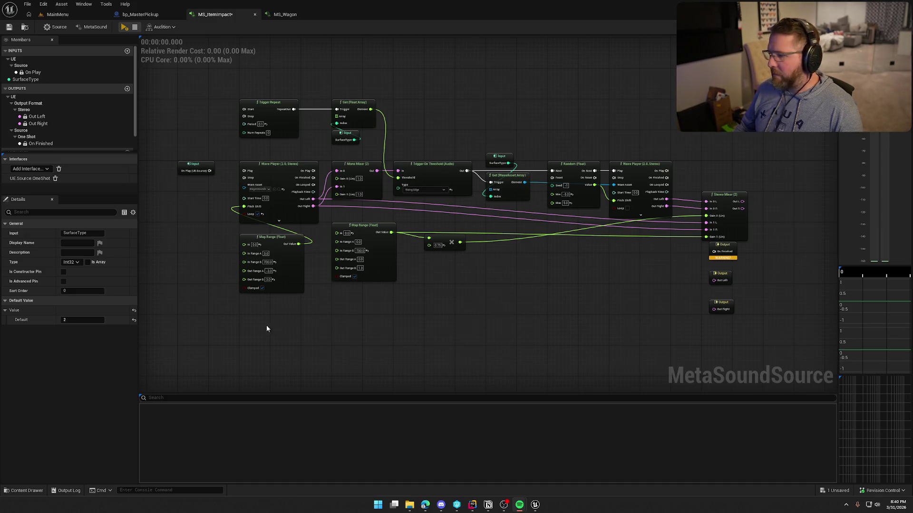
key("alt+Tab")
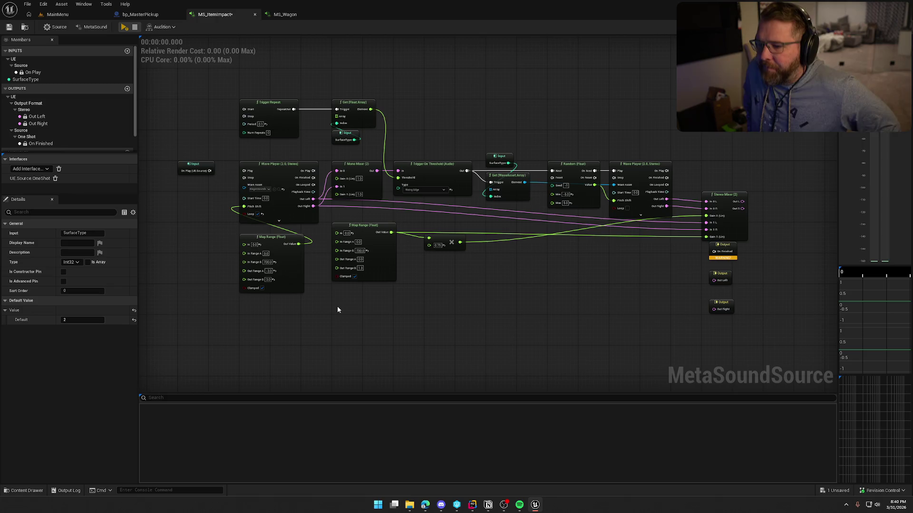
Wire On Play into the Wave Player's Play input and nudge the left Map Range node up.
left_click_drag(346, 306, 437, 301)
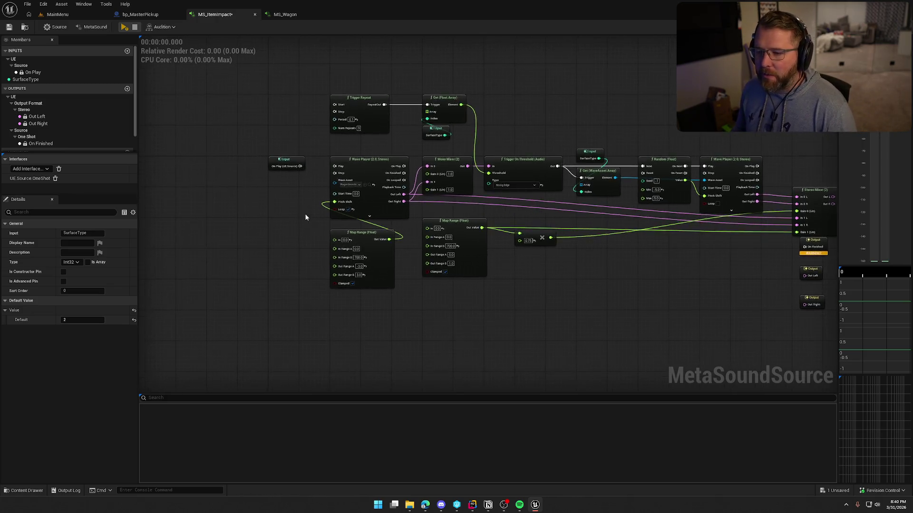
scroll(304, 213, "up", 2)
left_click_drag(318, 157, 369, 157)
left_click_drag(310, 215, 270, 207)
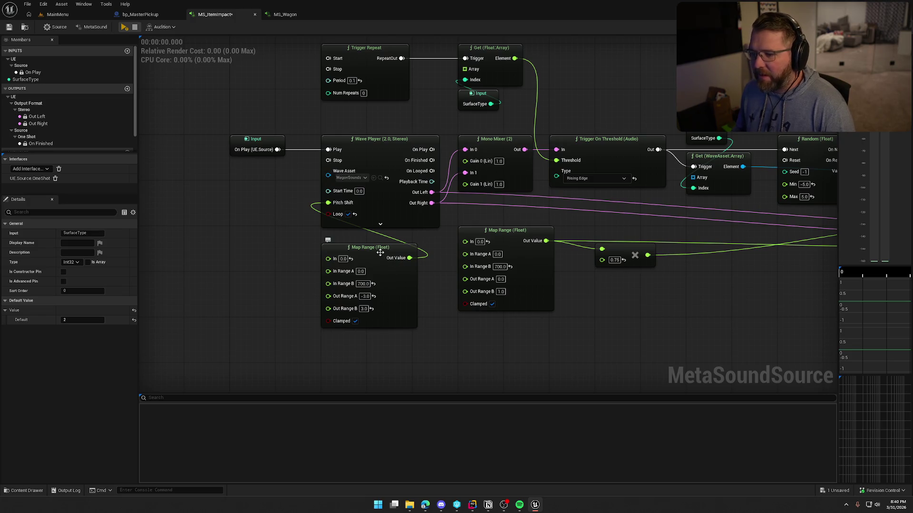
left_click_drag(327, 247, 327, 234)
left_click(625, 318)
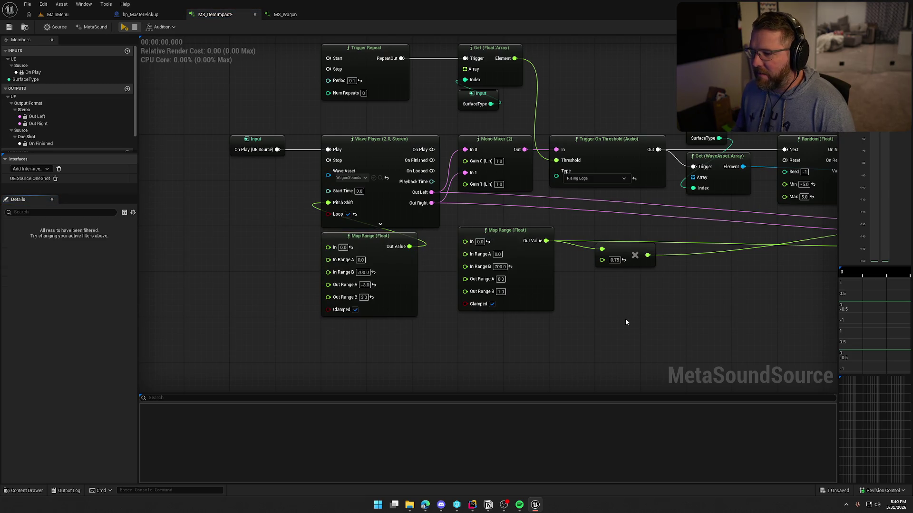
left_click_drag(626, 318, 578, 348)
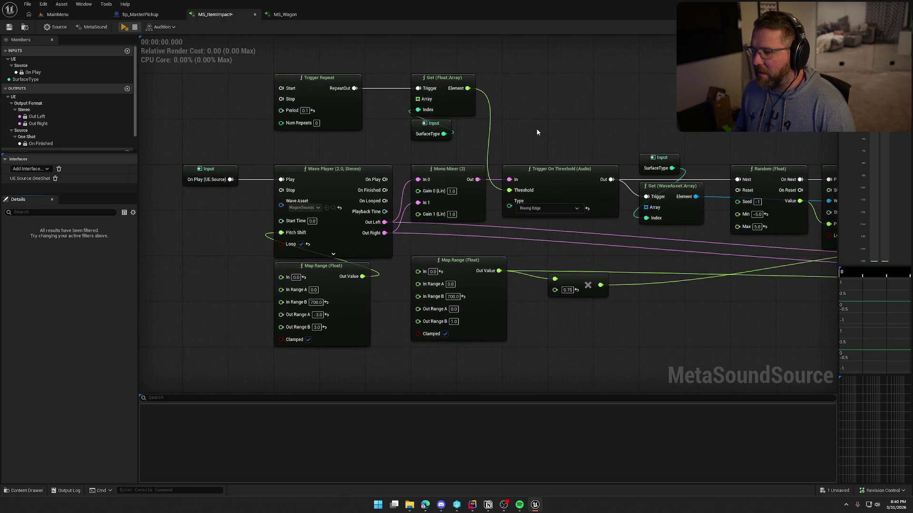
left_click_drag(538, 118, 566, 122)
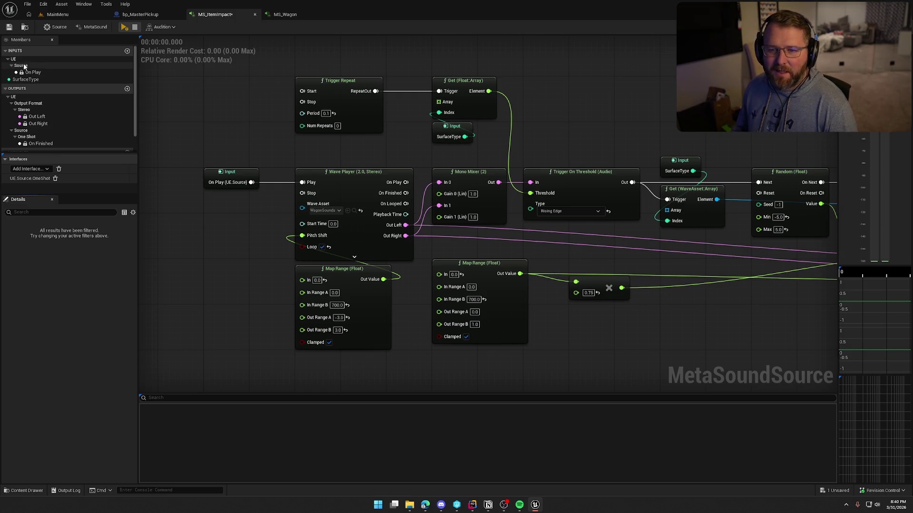
Check the SurfaceType input's settings, then return to the MS_Wagon graph.
left_click(27, 79)
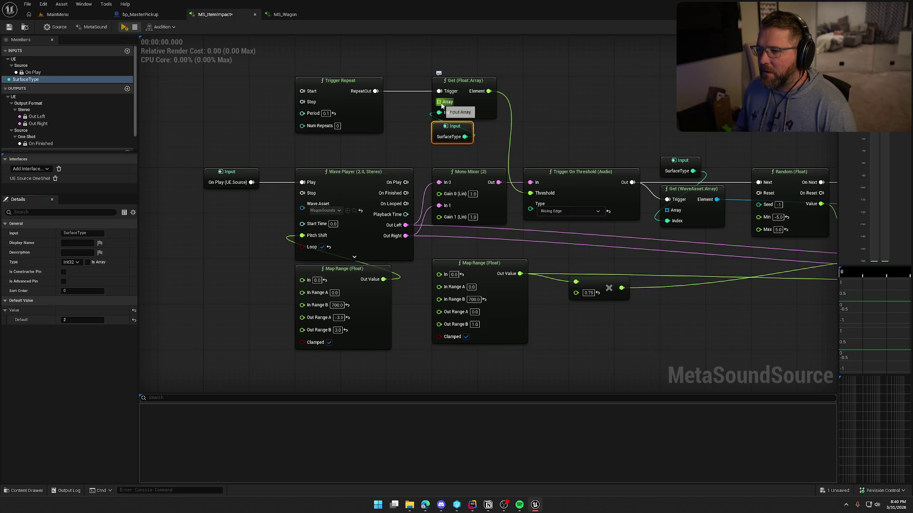
left_click(399, 81)
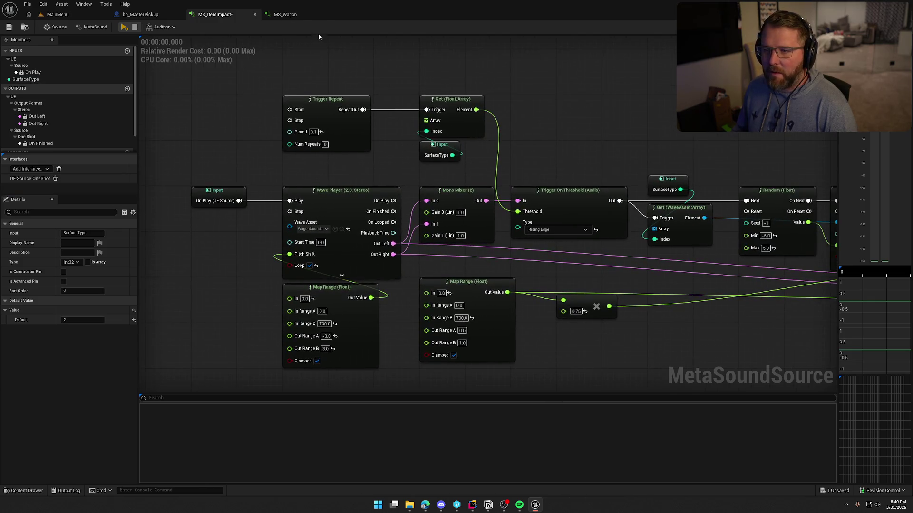
left_click(285, 14)
left_click(370, 113)
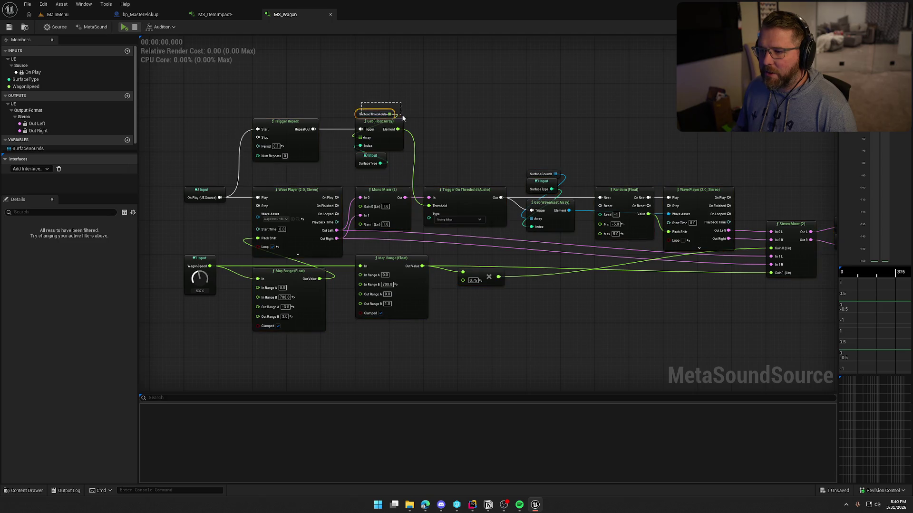
left_click(212, 14)
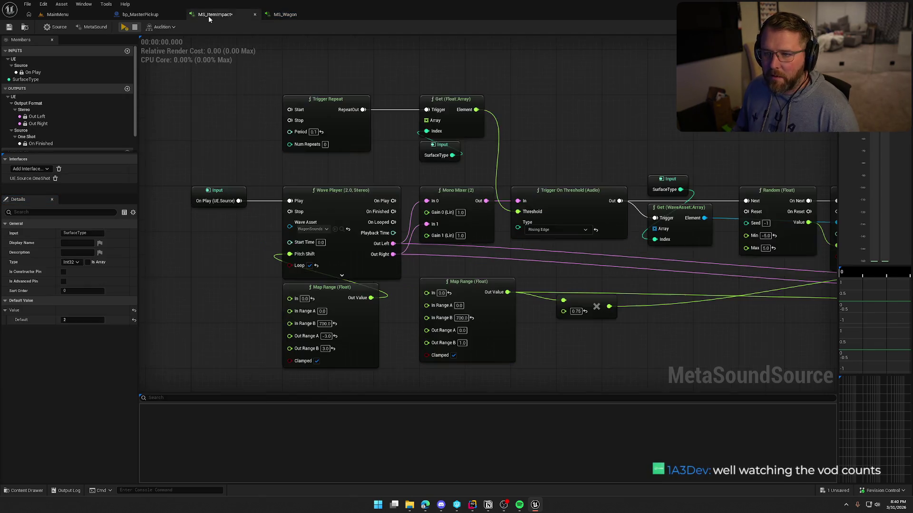
scroll(67, 118, "down", 2)
mouse_move(29, 147)
left_mouse_down()
mouse_move(387, 169)
mouse_move(413, 76)
mouse_move(426, 120)
left_mouse_up()
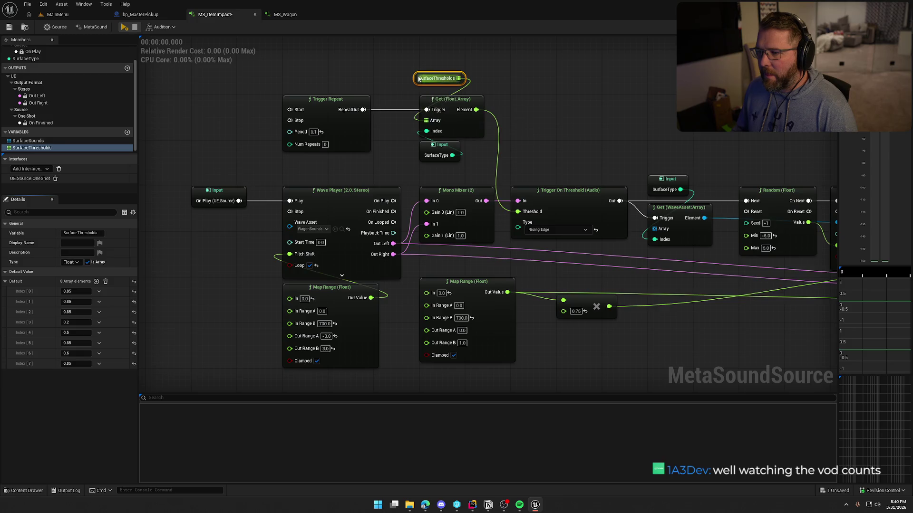
left_click_drag(418, 79, 424, 91)
left_click(415, 60)
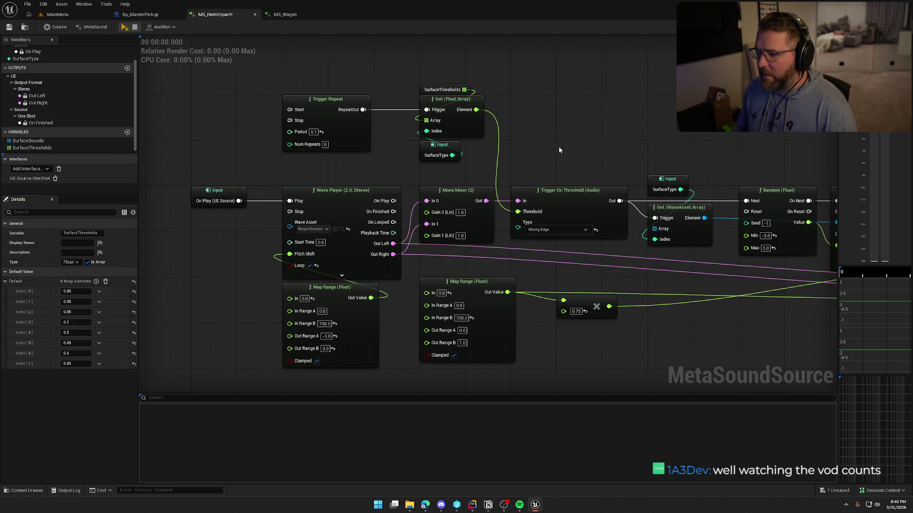
left_click(312, 101)
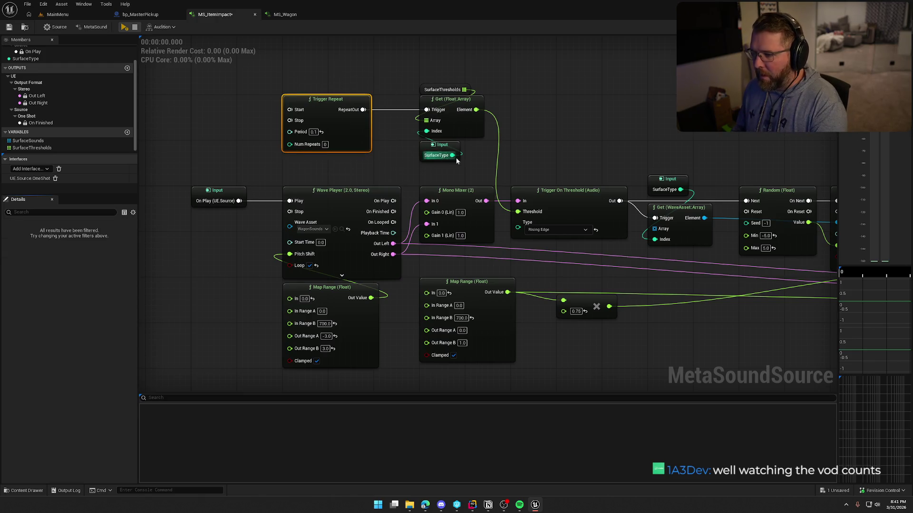
Delete the Trigger Repeat node and shift the Wave Player chain right.
key("Delete")
scroll(461, 167, "down", 4)
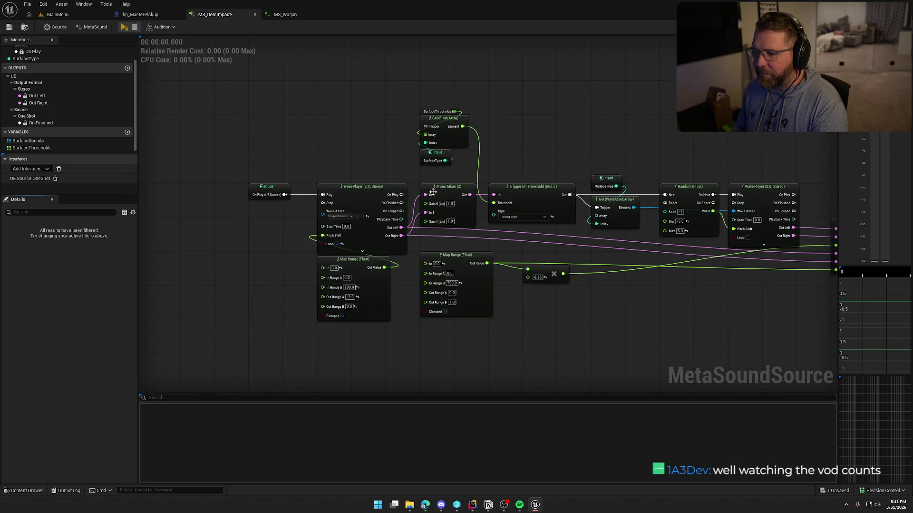
mouse_move(726, 320)
left_mouse_down()
mouse_move(356, 171)
mouse_move(392, 180)
left_mouse_up()
scroll(391, 181, "up", 5)
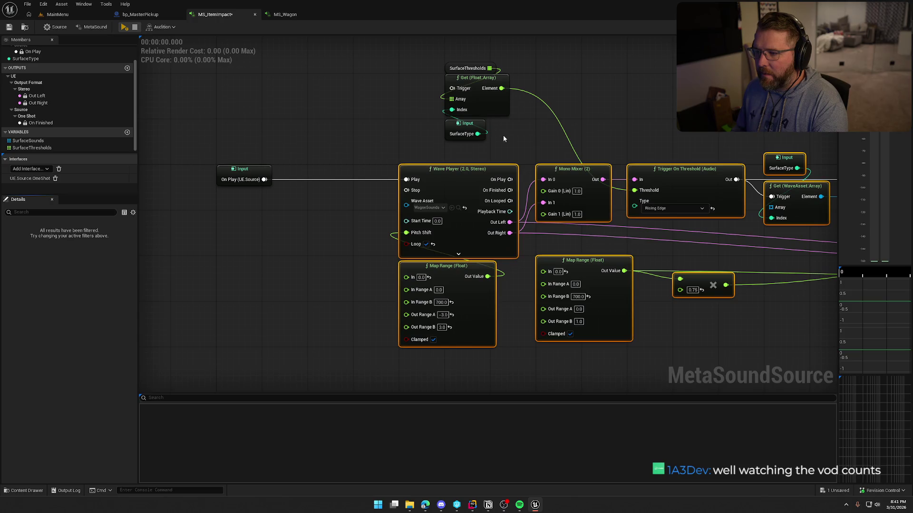
Move the SurfaceThresholds lookup nodes and connect Get's Trigger to On Play.
left_click_drag(503, 134, 445, 59)
scroll(358, 151, "down", 2)
mouse_move(358, 151)
left_mouse_down()
mouse_move(328, 266)
mouse_move(426, 109)
mouse_move(264, 179)
left_mouse_up()
left_click(318, 122)
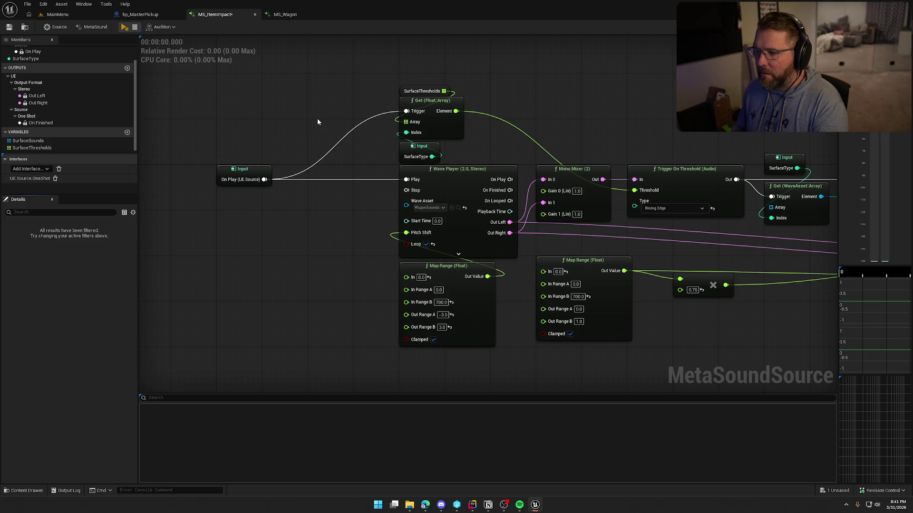
scroll(364, 95, "down", 3)
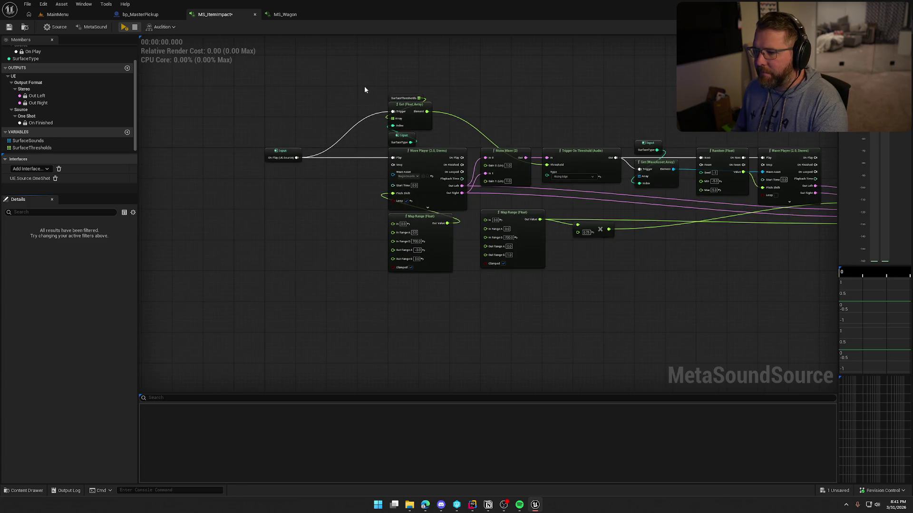
mouse_move(364, 87)
left_mouse_down()
mouse_move(769, 318)
mouse_move(688, 326)
left_mouse_up()
key("f")
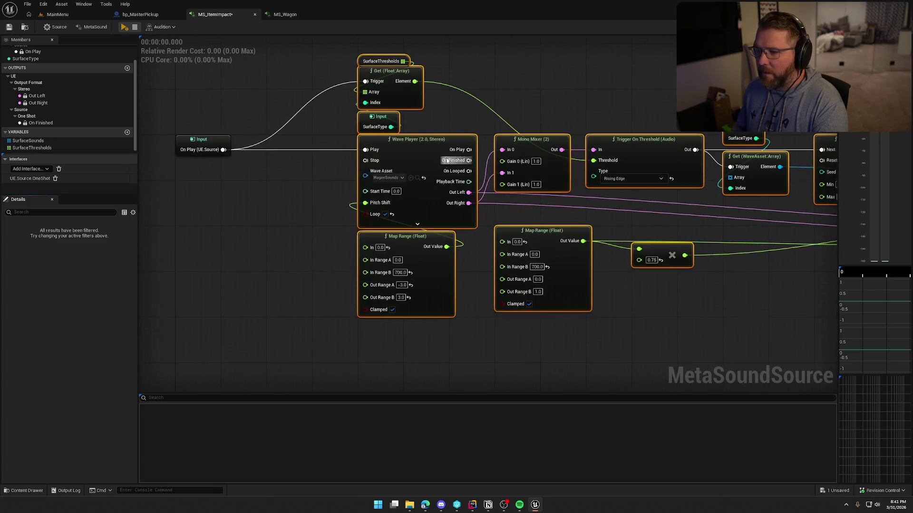
left_click(555, 75)
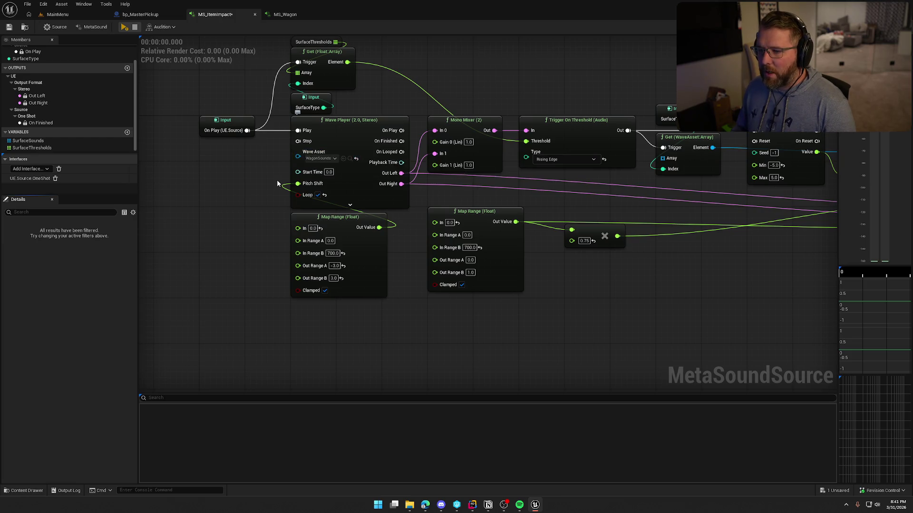
Delete the SurfaceThresholds, Get and SurfaceType input lookup nodes.
left_click(403, 130)
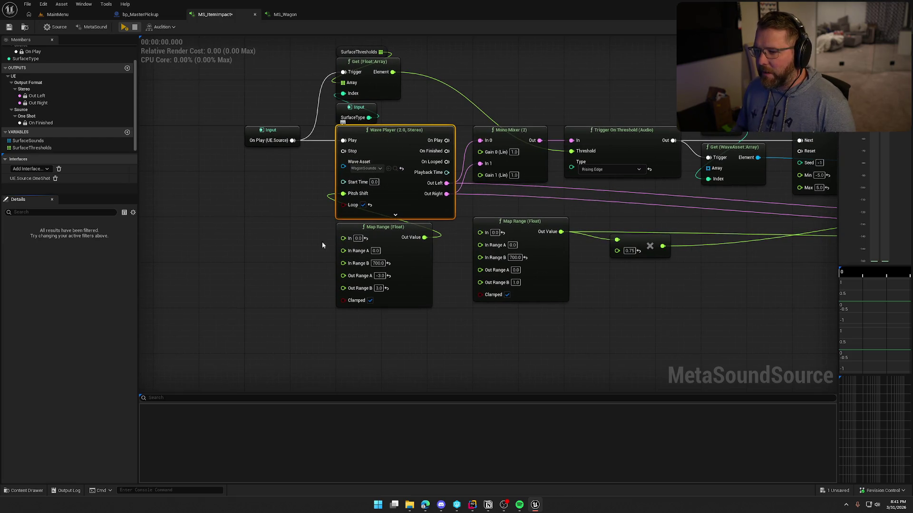
mouse_move(622, 323)
left_mouse_down()
mouse_move(552, 341)
mouse_move(578, 348)
left_mouse_up()
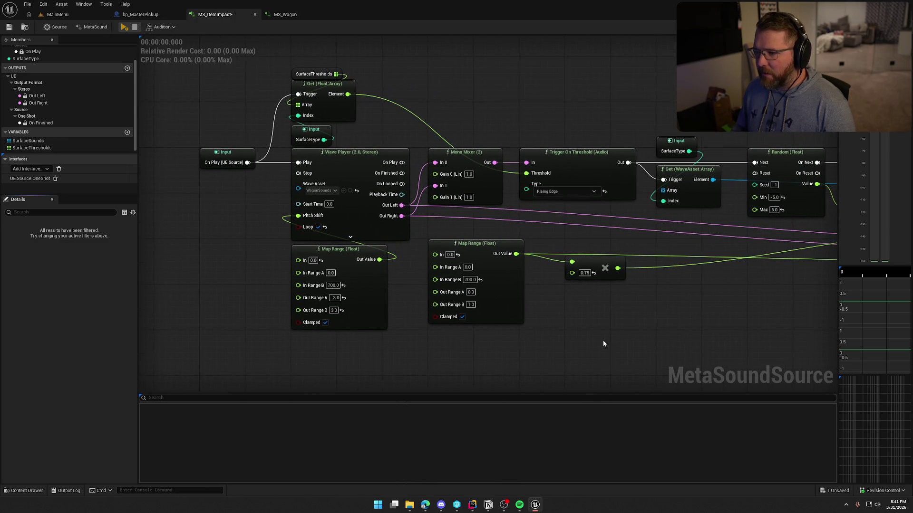
left_click_drag(264, 66, 434, 87)
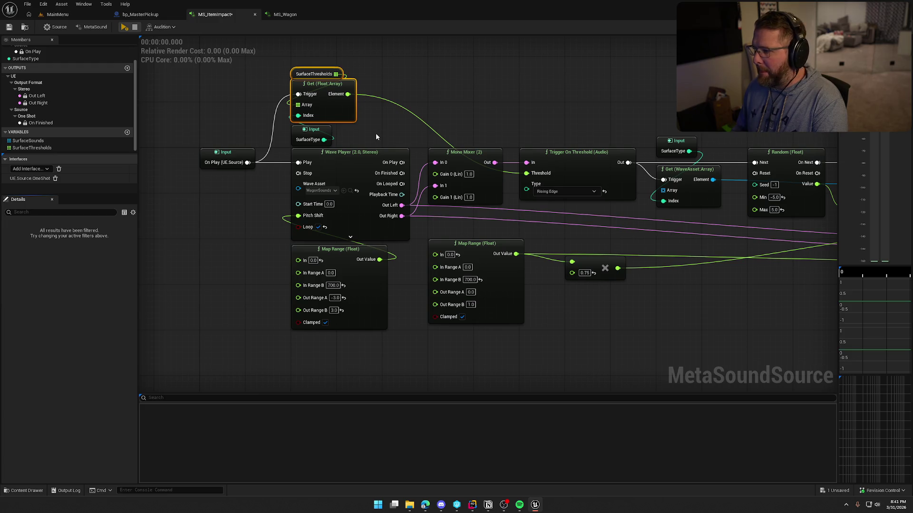
left_click(313, 133, "ctrl")
key("Delete")
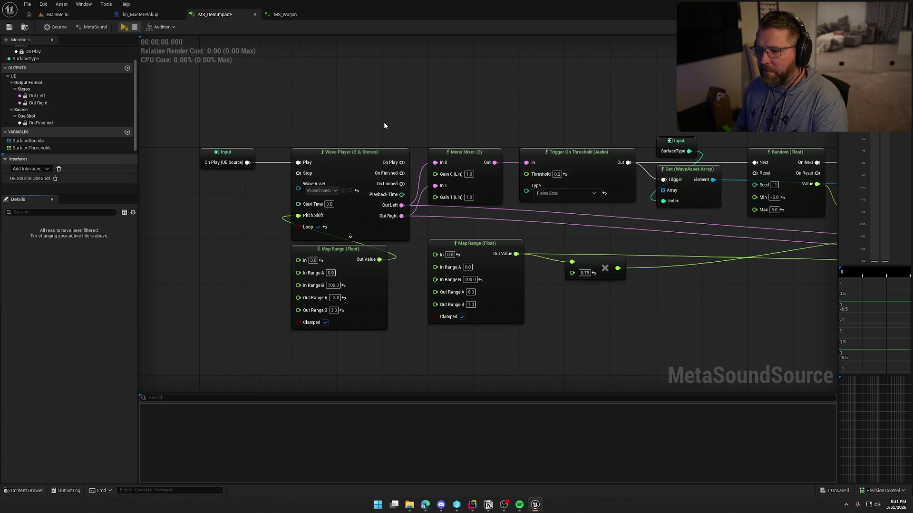
Delete Wave Player, Mono Mixer and Trigger On Threshold; wire On Play to Get (WaveAsset:Array) Trigger.
left_click_drag(399, 116, 421, 60)
left_click_drag(352, 53, 386, 282)
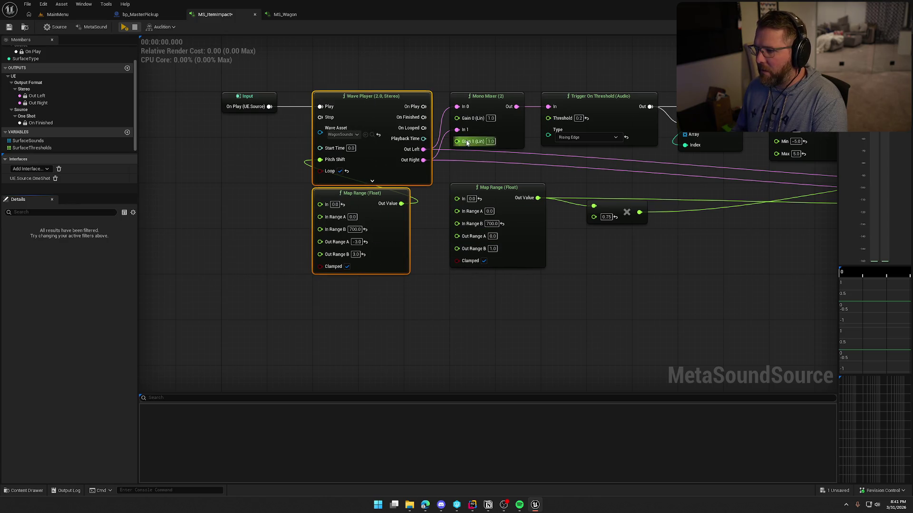
mouse_move(467, 143)
left_mouse_down()
mouse_move(307, 155)
mouse_move(337, 167)
left_mouse_up()
left_click_drag(259, 82, 421, 146)
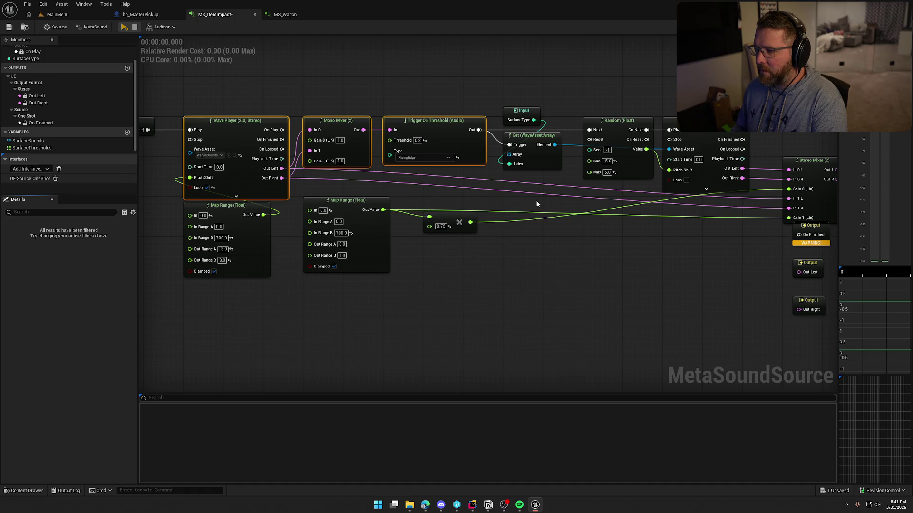
key("Delete")
left_click_drag(537, 204, 624, 182)
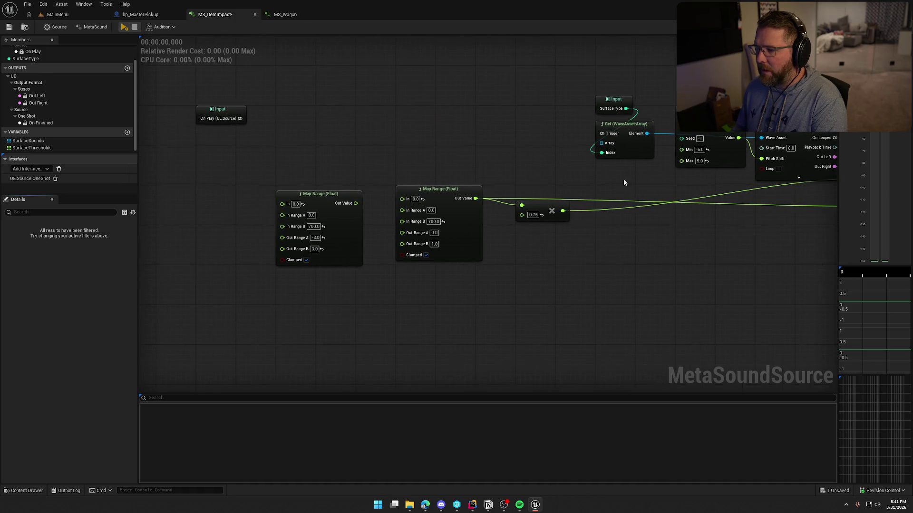
left_click_drag(602, 134, 240, 118)
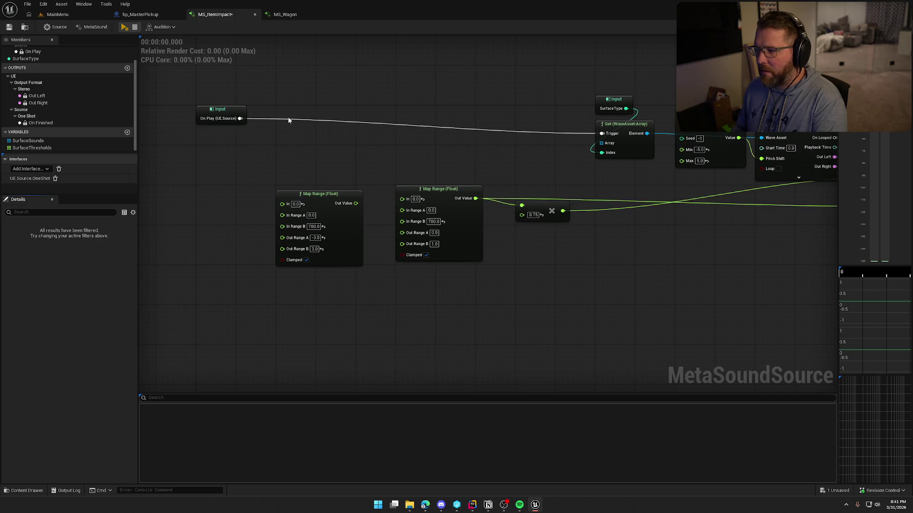
Move Input and Get beside On Play and wire a SurfaceSounds getter into Get's Array.
left_click_drag(529, 83, 671, 154)
left_click_drag(623, 131, 304, 116)
left_click(380, 83)
left_click_drag(380, 86, 548, 101)
left_click(29, 141)
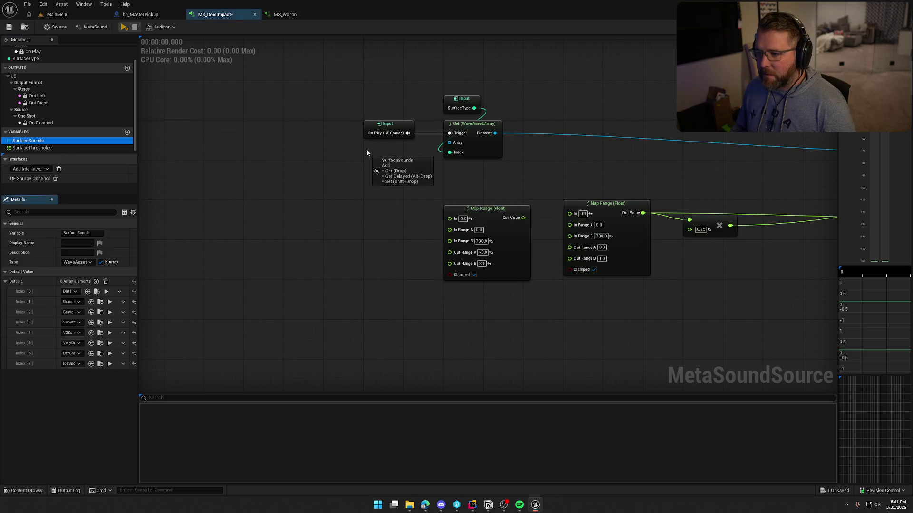
mouse_move(28, 141)
left_mouse_down()
mouse_move(302, 159)
mouse_move(405, 157)
mouse_move(451, 144)
left_mouse_up()
left_click_drag(360, 156, 370, 148)
mouse_move(444, 108)
left_mouse_down()
mouse_move(403, 172)
mouse_move(381, 164)
mouse_move(360, 184)
mouse_move(486, 177)
left_mouse_up()
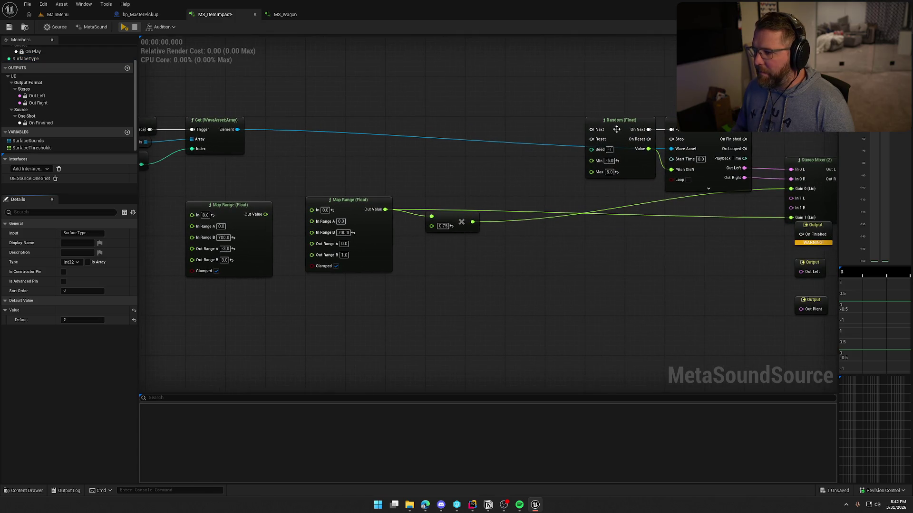
Move Random (Float) toward Get and wire On Play to its Next pin.
mouse_move(616, 129)
left_mouse_down()
mouse_move(592, 111)
mouse_move(348, 113)
mouse_move(307, 127)
left_mouse_up()
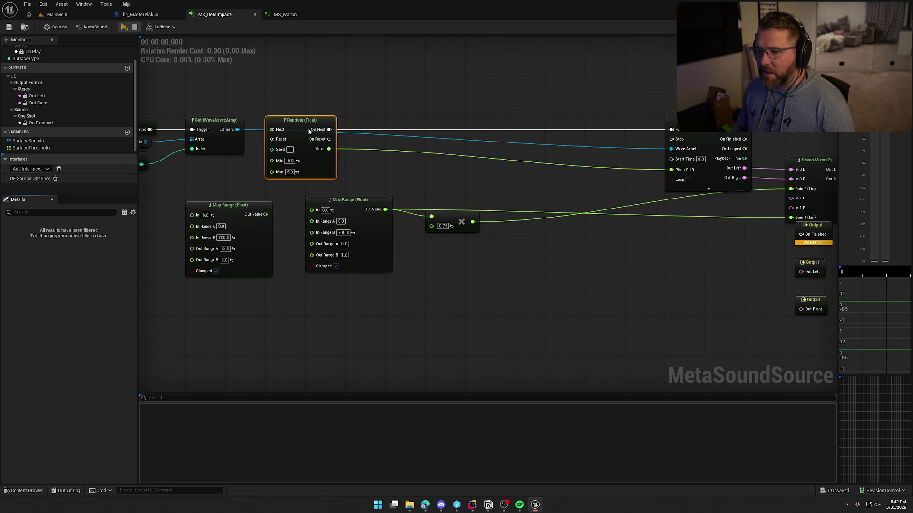
right_click(150, 128)
left_click(226, 105)
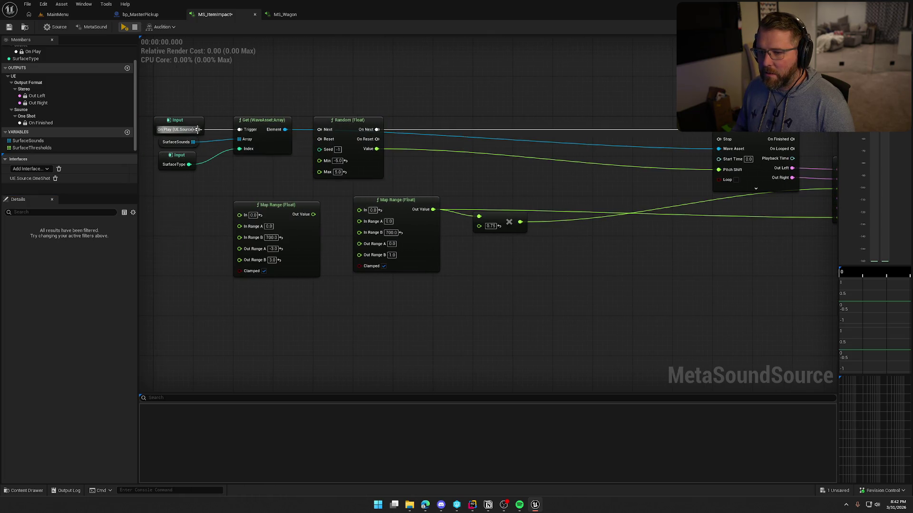
mouse_move(197, 129)
left_mouse_down()
mouse_move(320, 129)
mouse_move(268, 122)
mouse_move(291, 82)
mouse_move(343, 85)
left_mouse_up()
Move Get, Random and the Wave Player left into a compact row.
left_click(351, 124, "ctrl")
left_click_drag(351, 124, 272, 124)
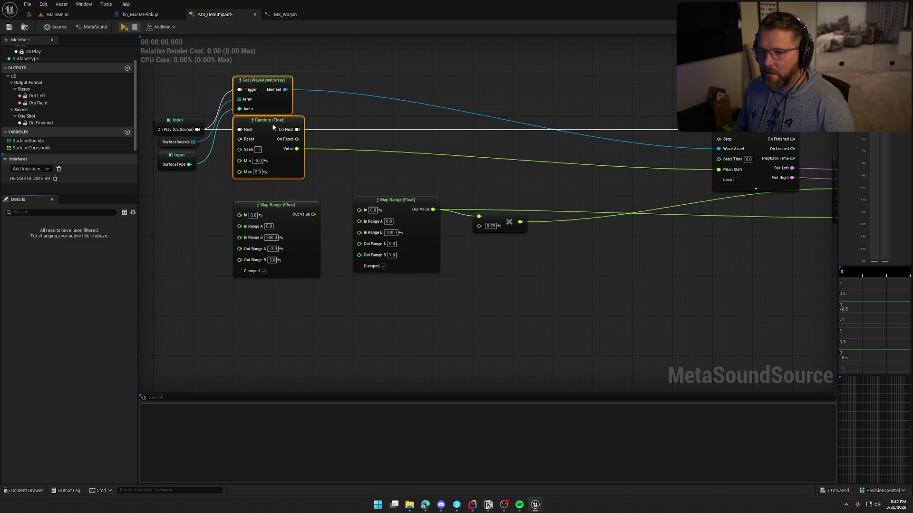
left_click_drag(746, 127, 346, 126)
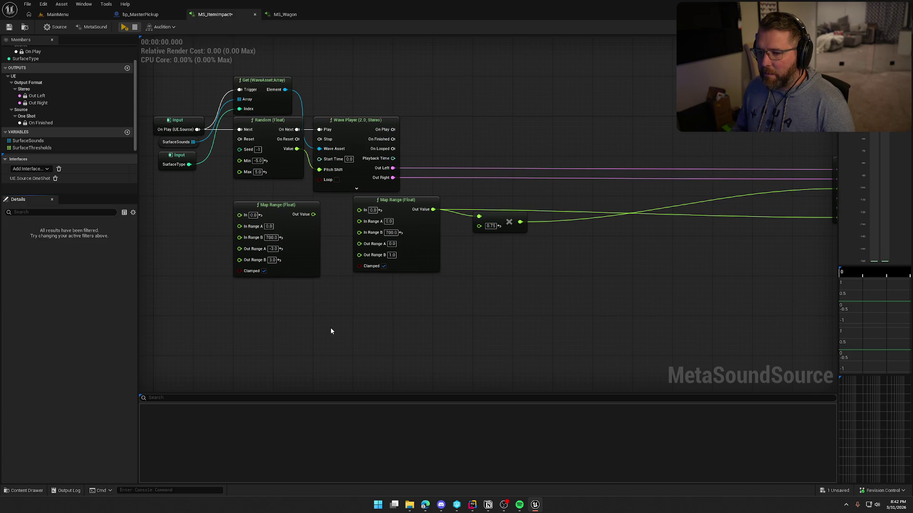
left_click_drag(331, 327, 455, 315)
Move the Stereo Mixer beside the Wave Player, next to the multiply node.
left_click(32, 148)
key("Up")
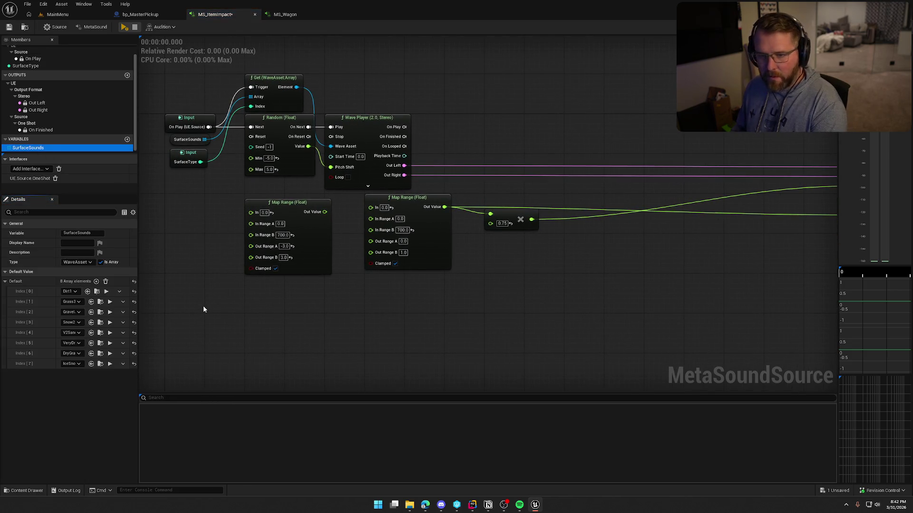
scroll(52, 107, "up", 2)
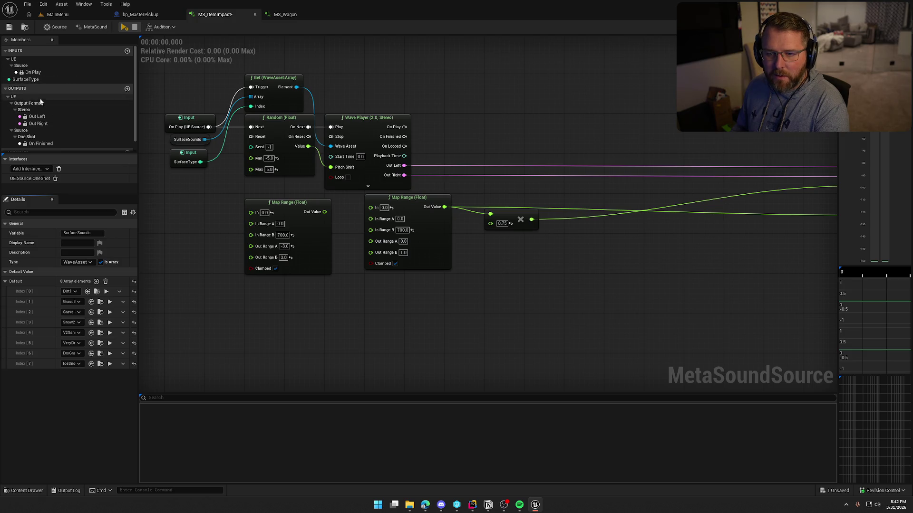
left_click_drag(725, 262, 473, 249)
left_click(604, 146)
left_click_drag(604, 146, 347, 143)
left_click_drag(299, 263, 510, 283)
scroll(376, 263, "up", 1)
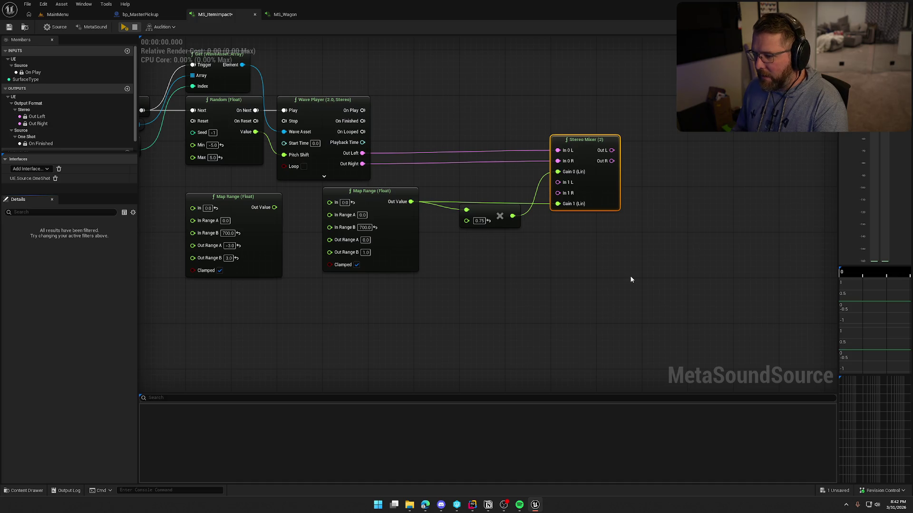
key("Delete")
mouse_move(629, 286)
left_mouse_down()
mouse_move(462, 236)
mouse_move(428, 239)
left_mouse_up()
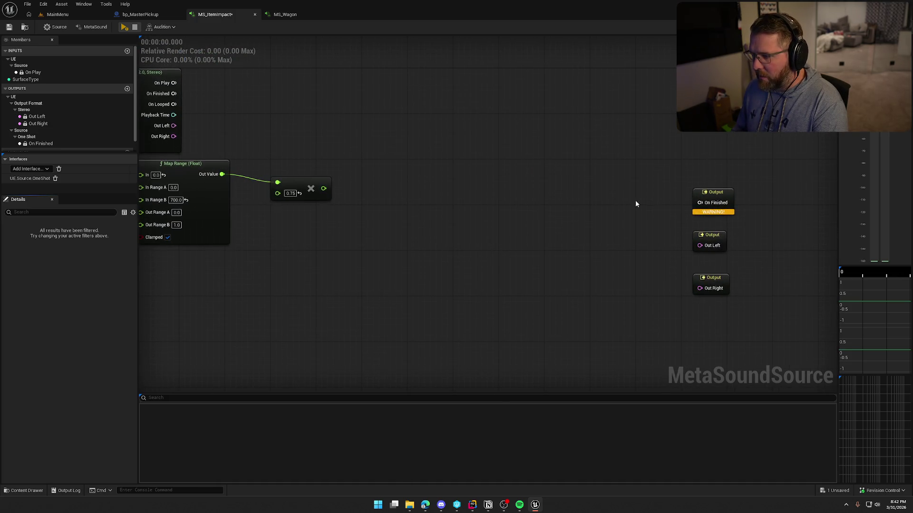
left_click_drag(677, 204, 732, 297)
key("Escape")
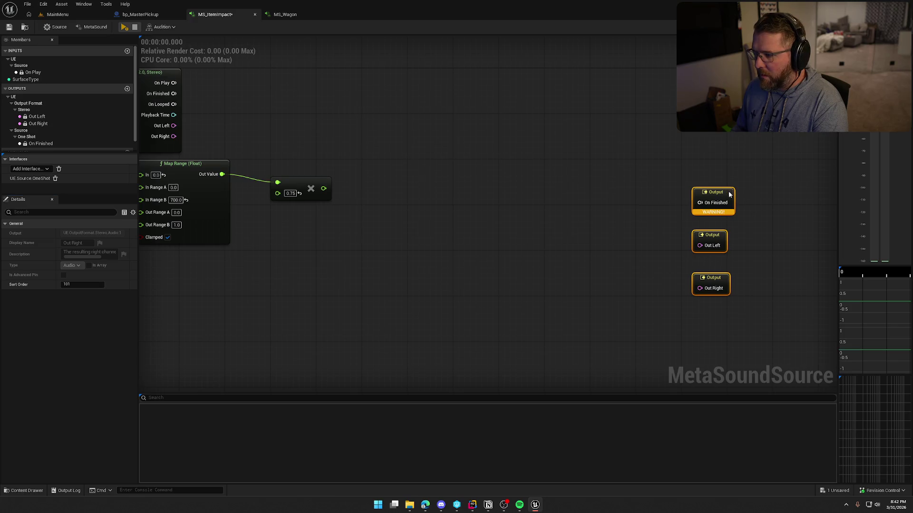
mouse_move(713, 195)
left_mouse_down()
mouse_move(305, 50)
mouse_move(561, 125)
mouse_move(469, 187)
mouse_move(492, 198)
mouse_move(429, 200)
mouse_move(487, 223)
left_mouse_up()
left_click(507, 203)
left_click(542, 186)
left_click(532, 149, "ctrl")
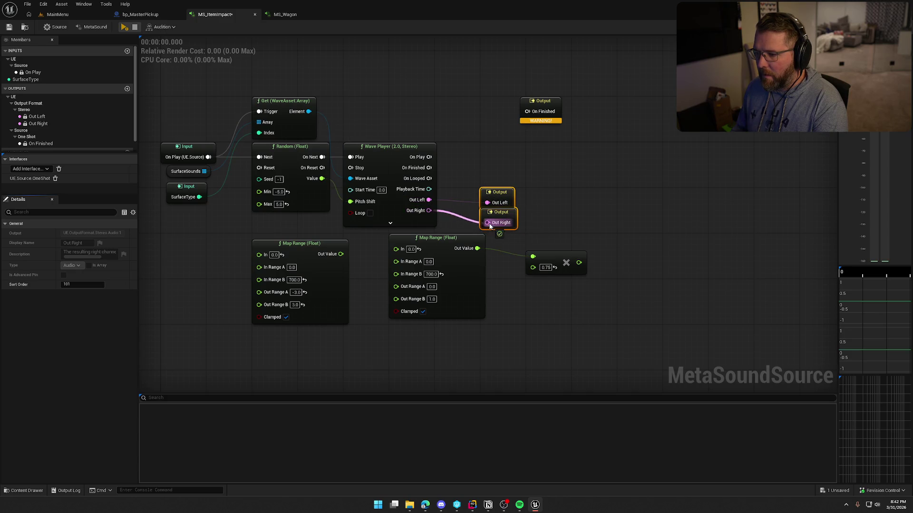
mouse_move(429, 168)
left_mouse_down()
mouse_move(472, 157)
mouse_move(527, 112)
mouse_move(503, 157)
left_mouse_up()
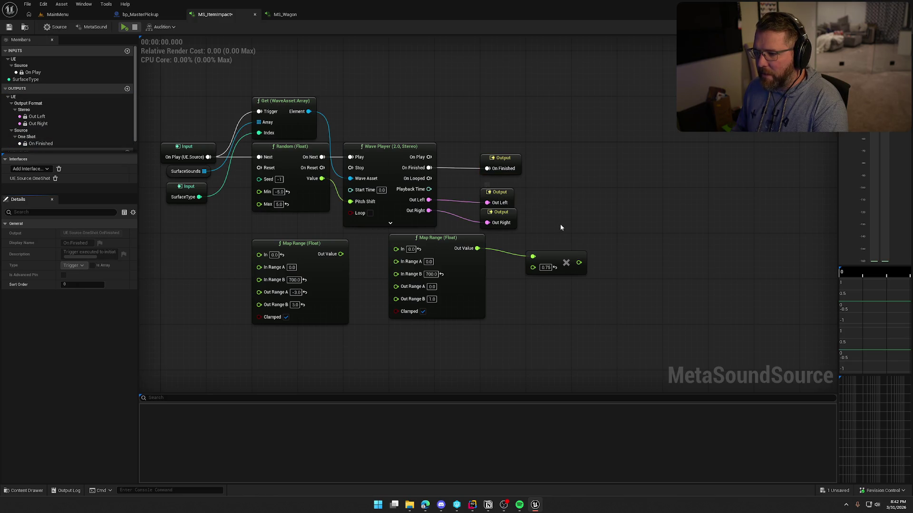
left_click_drag(557, 223, 624, 227)
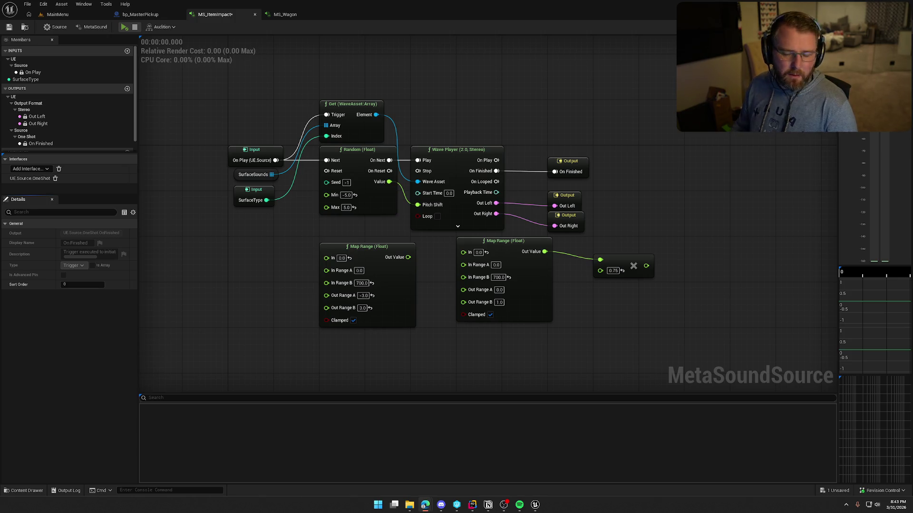
left_click_drag(490, 364, 461, 355)
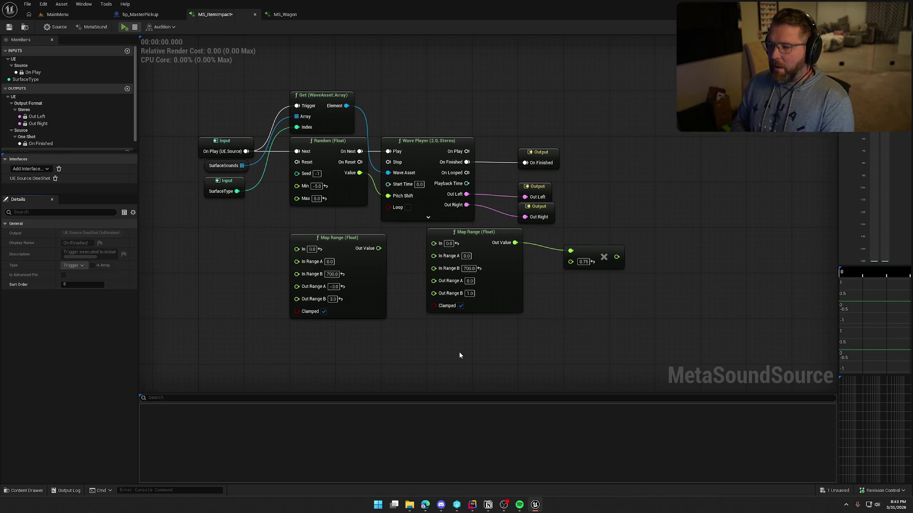
left_click(473, 504)
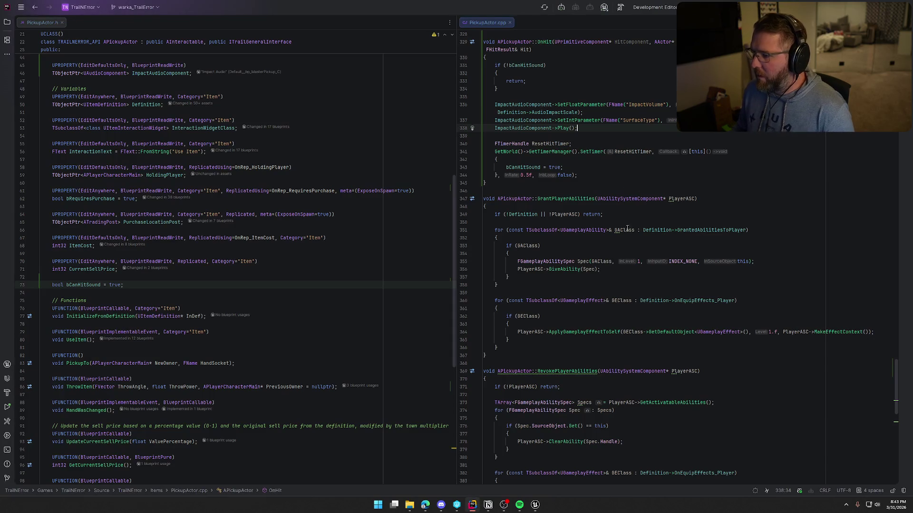
scroll(627, 229, "up", 3)
double_click(643, 175)
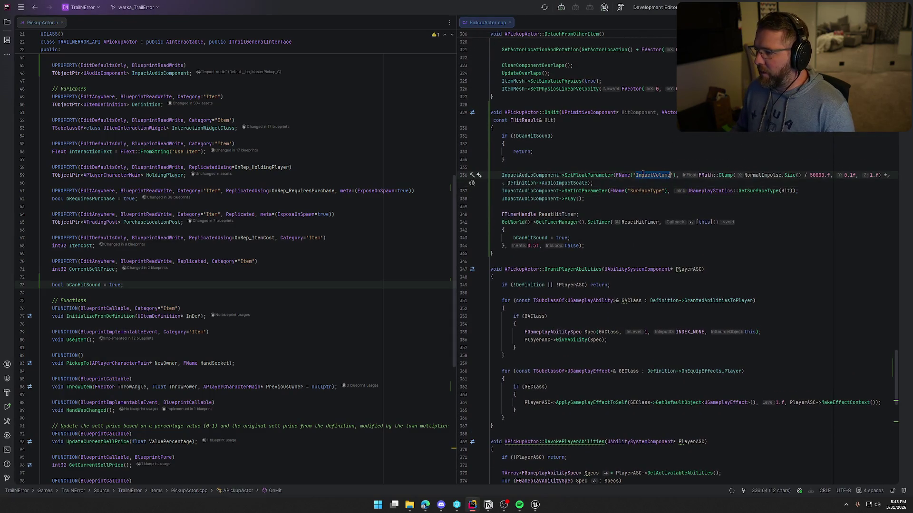
left_click(535, 505)
scroll(73, 115, "down", 1)
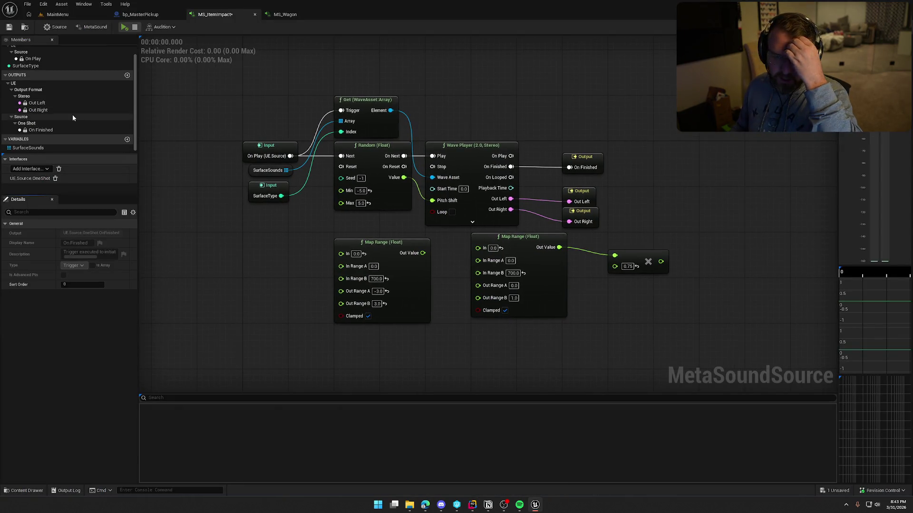
Delete both Map Range (Float) nodes and the leftover multiply node, then shift the Outputs right.
scroll(50, 65, "up", 1)
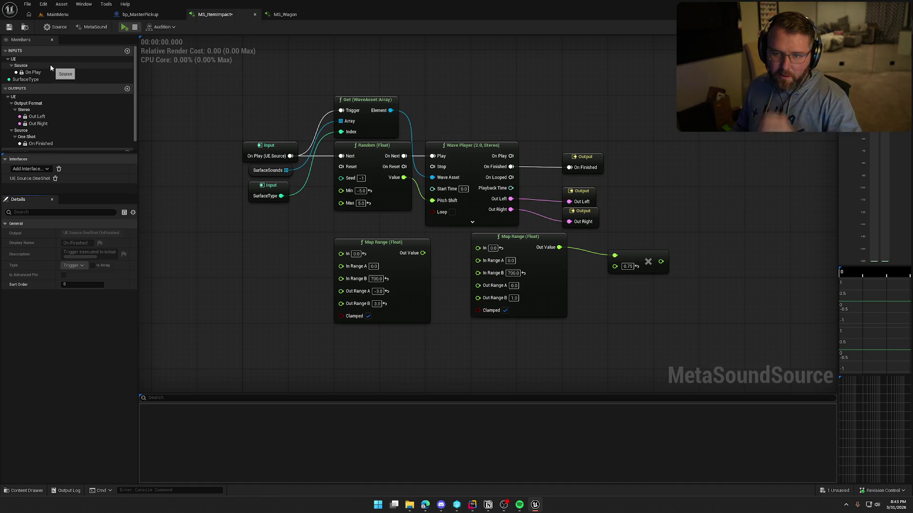
left_click(425, 505)
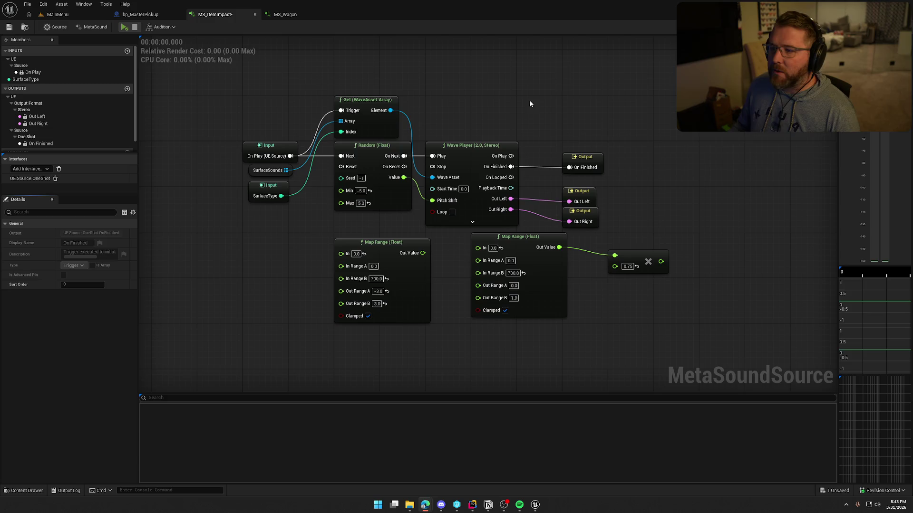
left_click(510, 93)
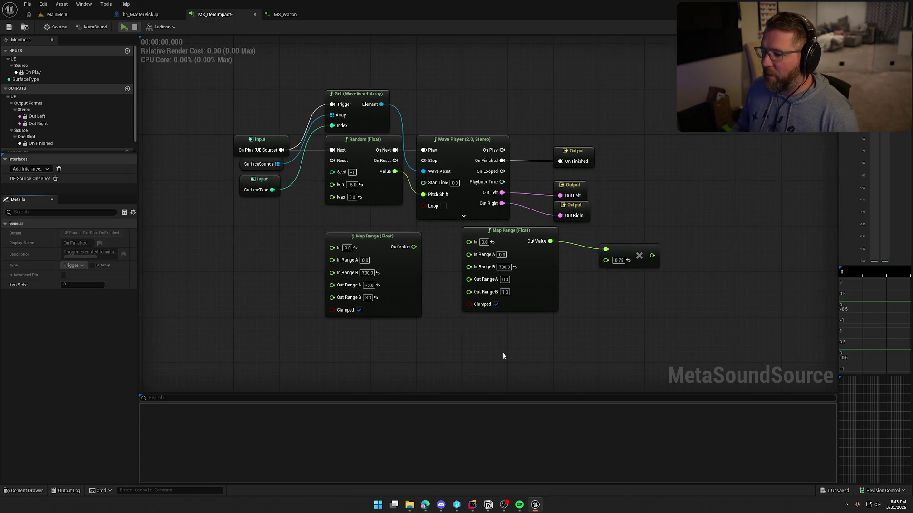
mouse_move(503, 356)
left_mouse_down()
mouse_move(483, 306)
mouse_move(371, 260)
left_mouse_up()
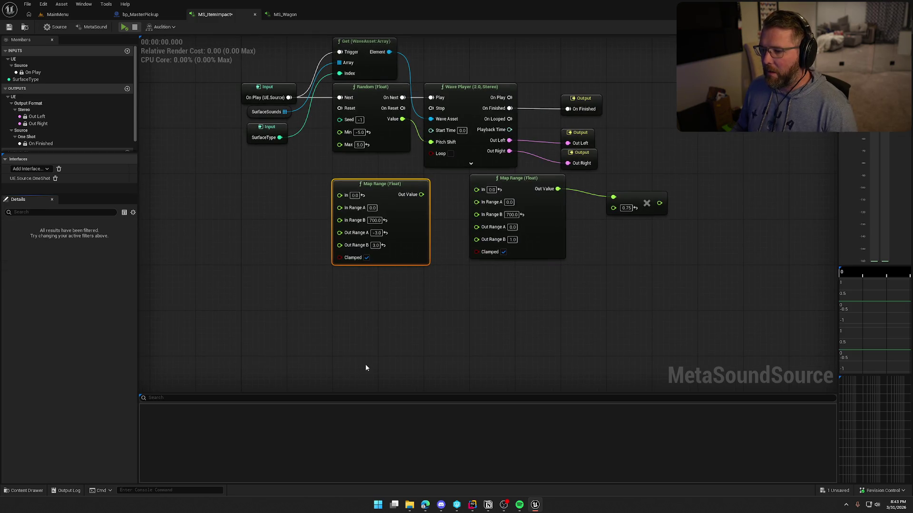
key("Delete")
left_click_drag(565, 315, 452, 230)
key("Delete")
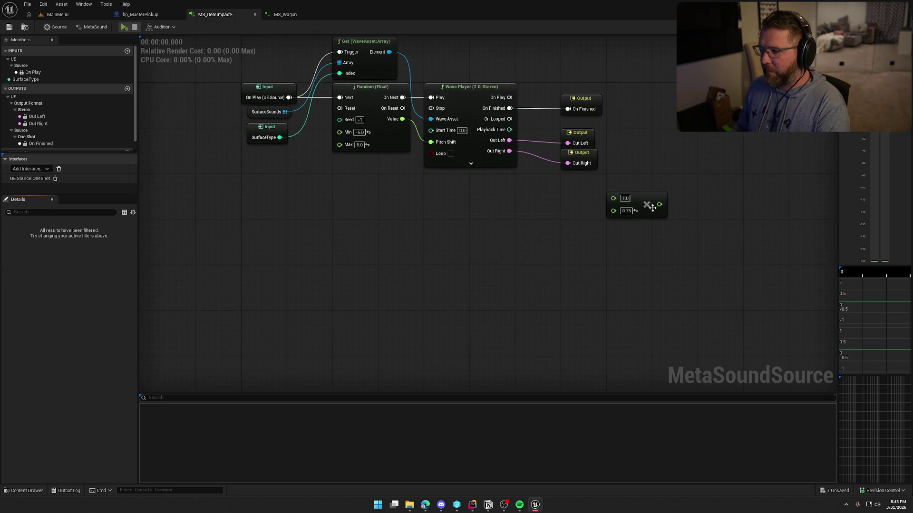
left_click(650, 198)
key("Delete")
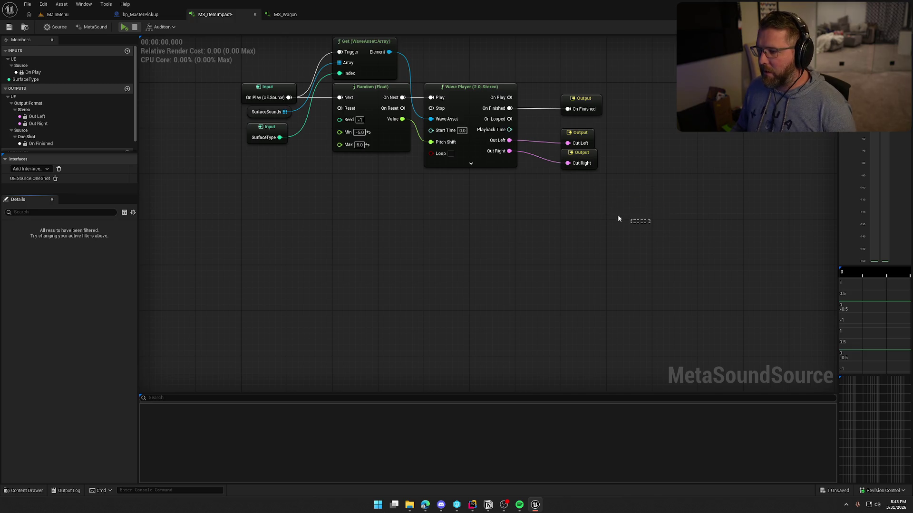
mouse_move(606, 227)
left_mouse_down()
mouse_move(504, 121)
mouse_move(581, 129)
left_mouse_up()
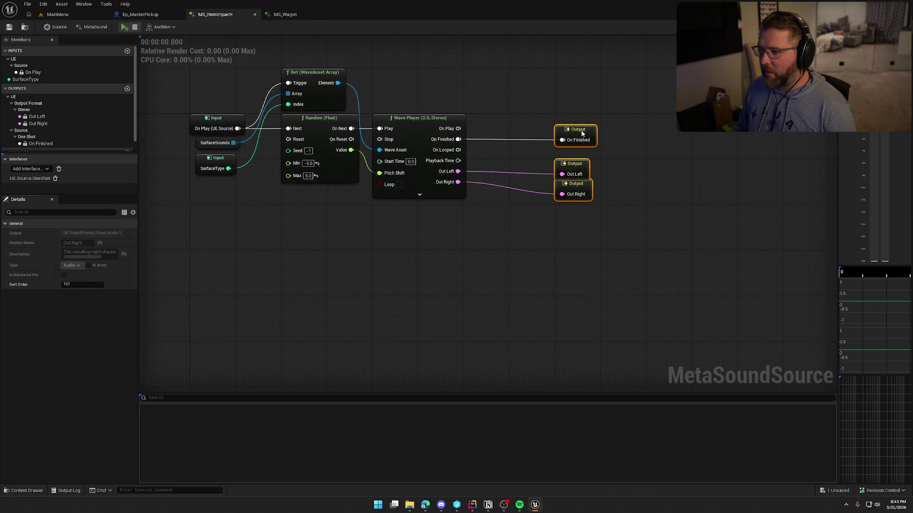
left_click(567, 223)
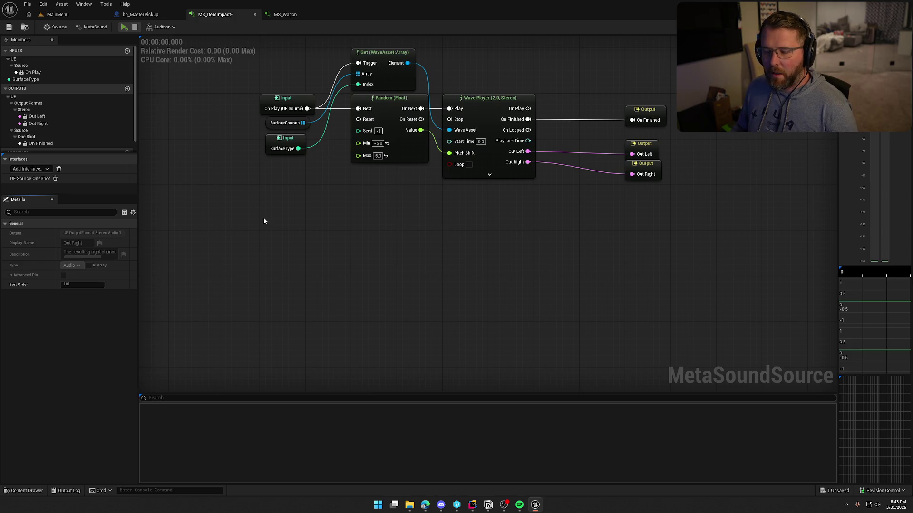
Add a new input named ImpactVolume and save the MetaSound.
left_click(127, 51)
type("ImpactVolume")
key("Return")
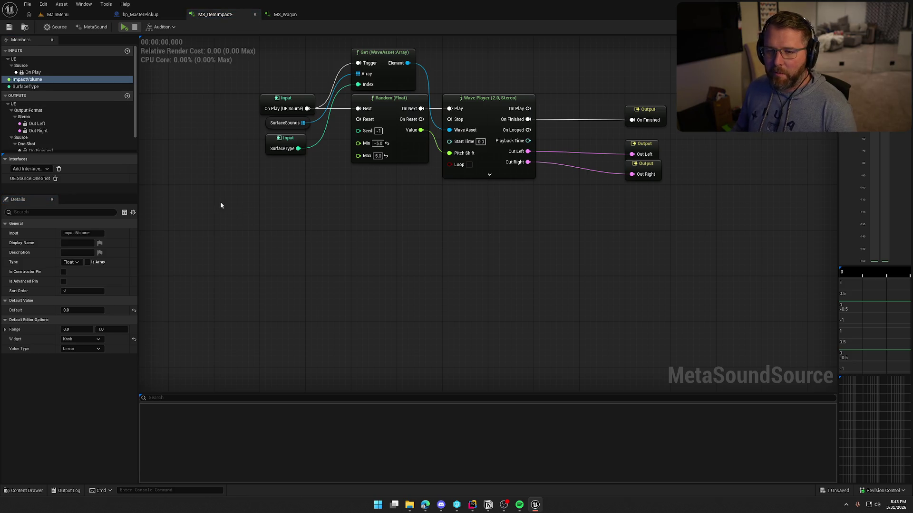
left_click(9, 28)
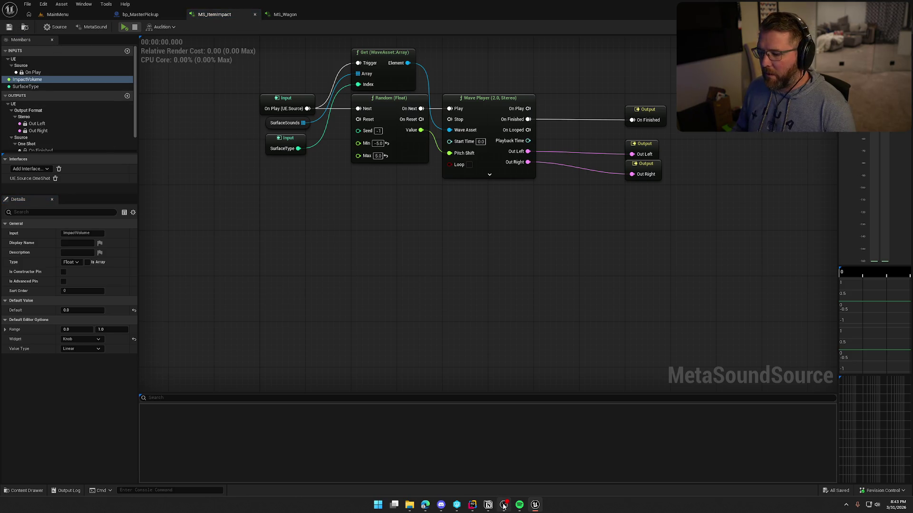
Set ImpactVolume's range to 0.1 minimum and 3.0 maximum, and place its node in the graph.
left_click(472, 505)
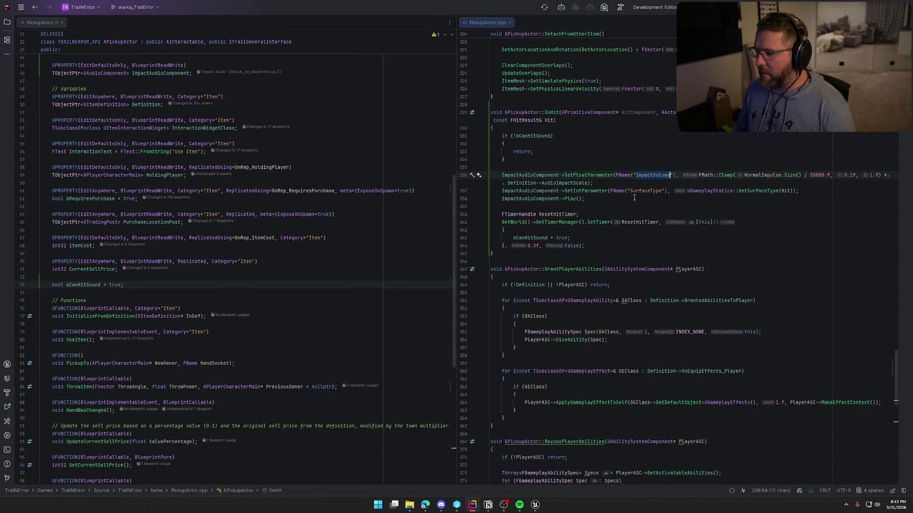
left_click(535, 505)
scroll(352, 266, "up", 2)
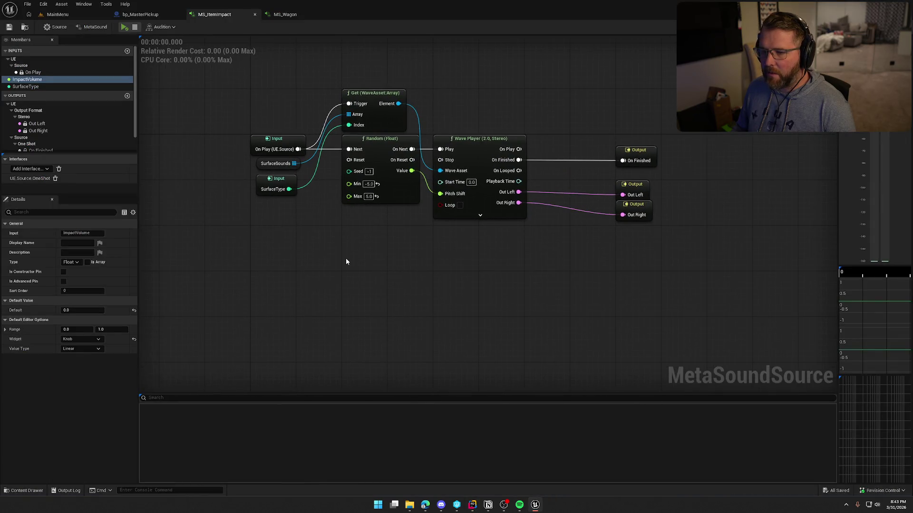
left_click_drag(355, 264, 355, 216)
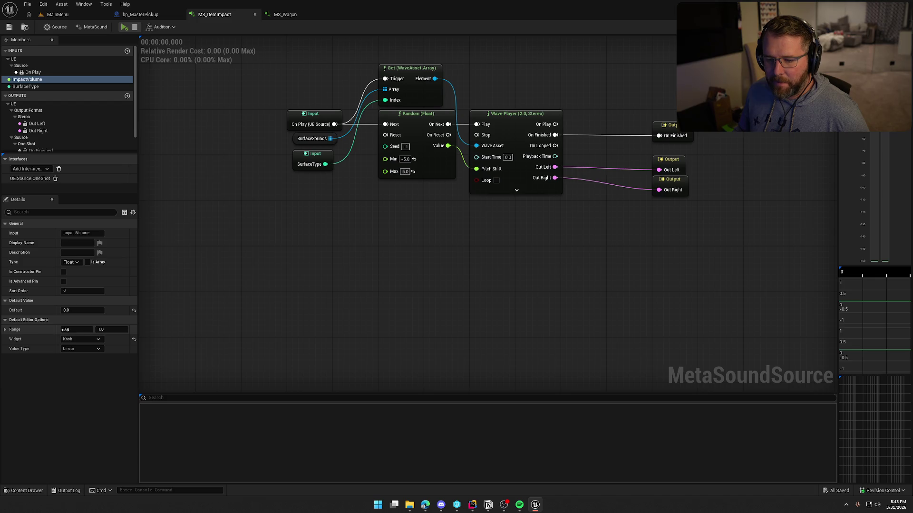
left_click(108, 332)
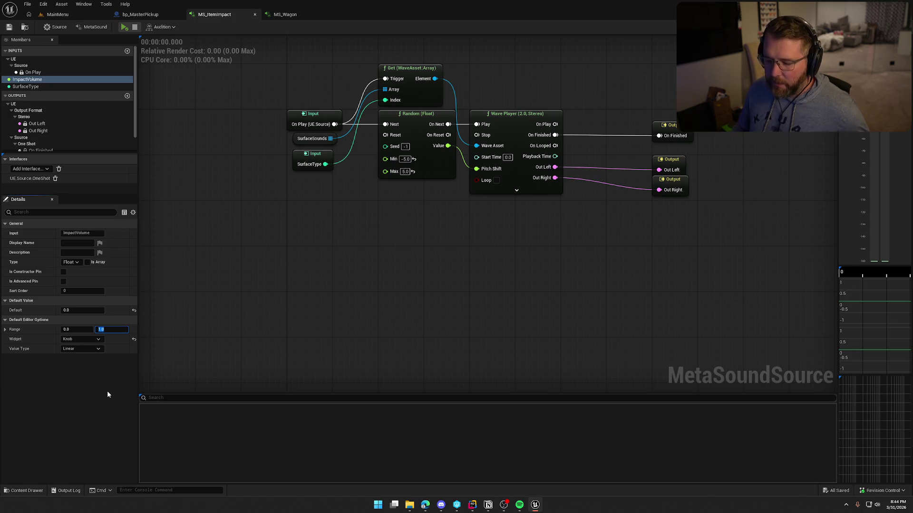
left_click(79, 331)
key("BackSpace")
type("0.1")
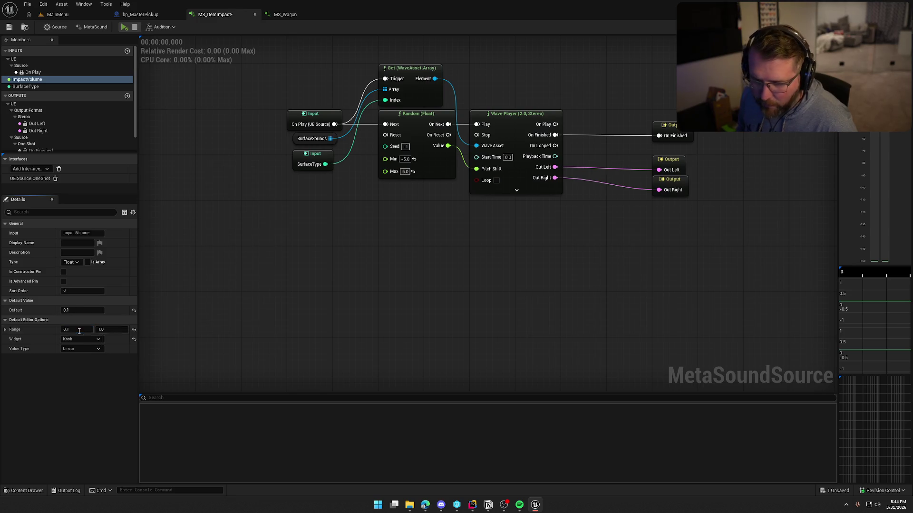
key("Tab")
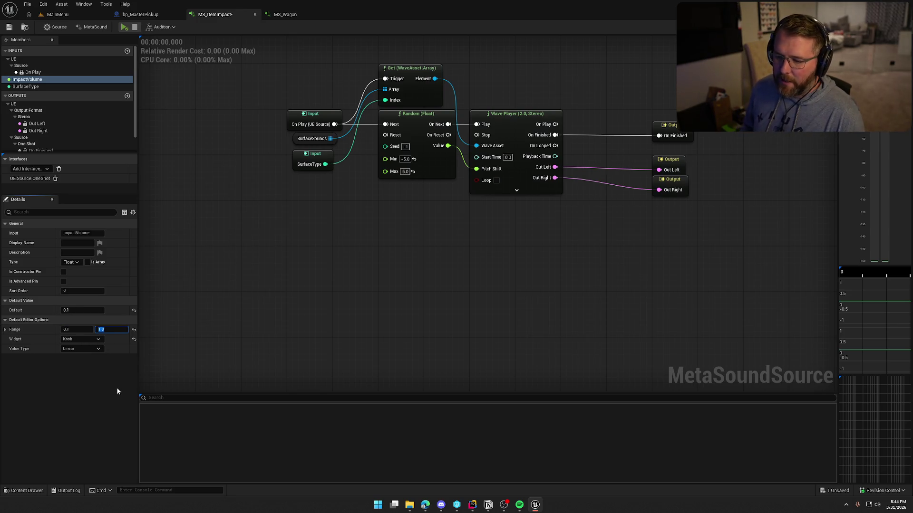
type("3")
key("Return")
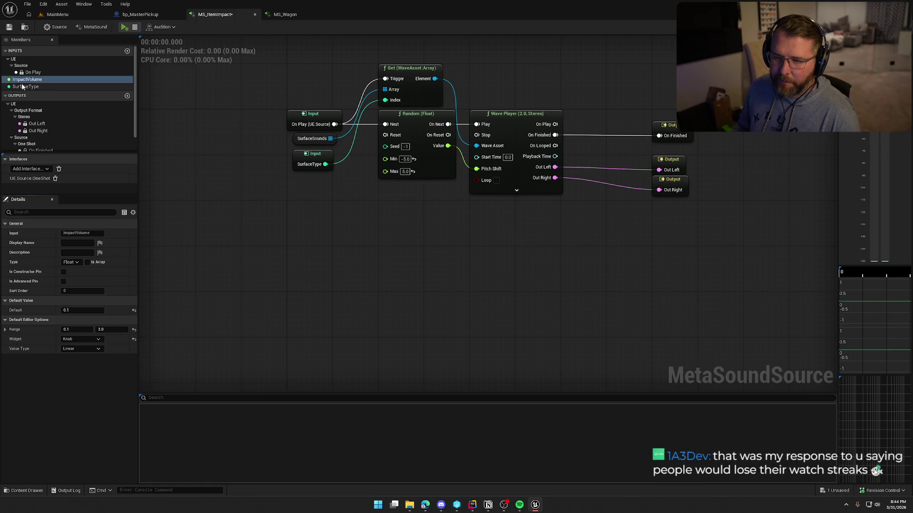
left_click_drag(27, 79, 339, 243)
Position the ImpactVolume node under the Wave Player and move Out Left and Out Right further right.
left_click_drag(417, 264, 351, 293)
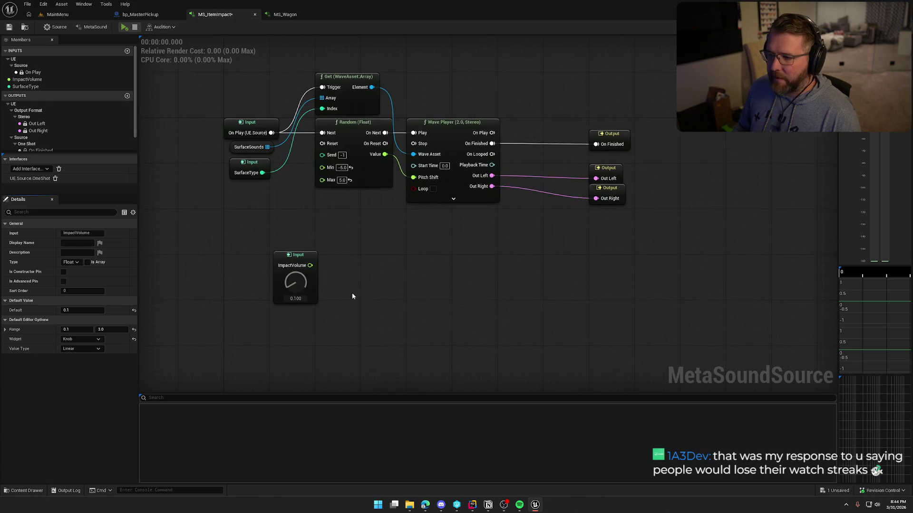
left_click_drag(297, 258, 431, 216)
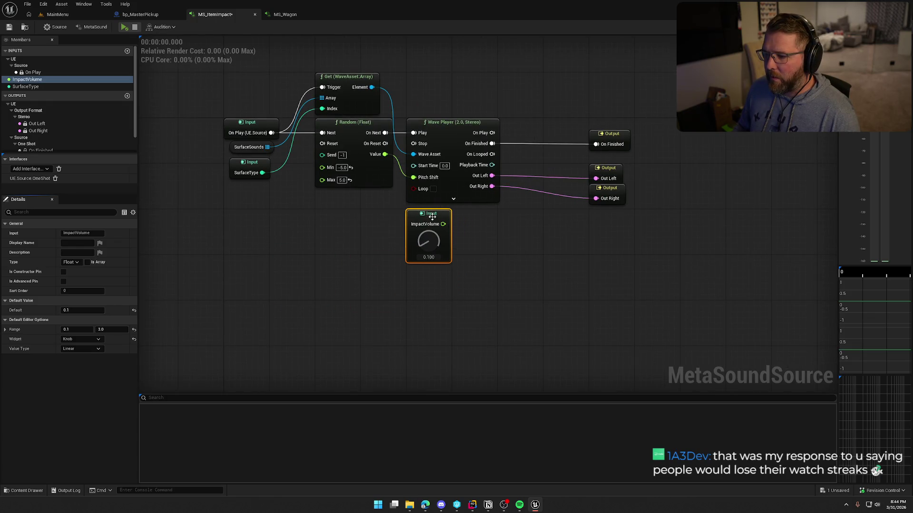
left_click(472, 504)
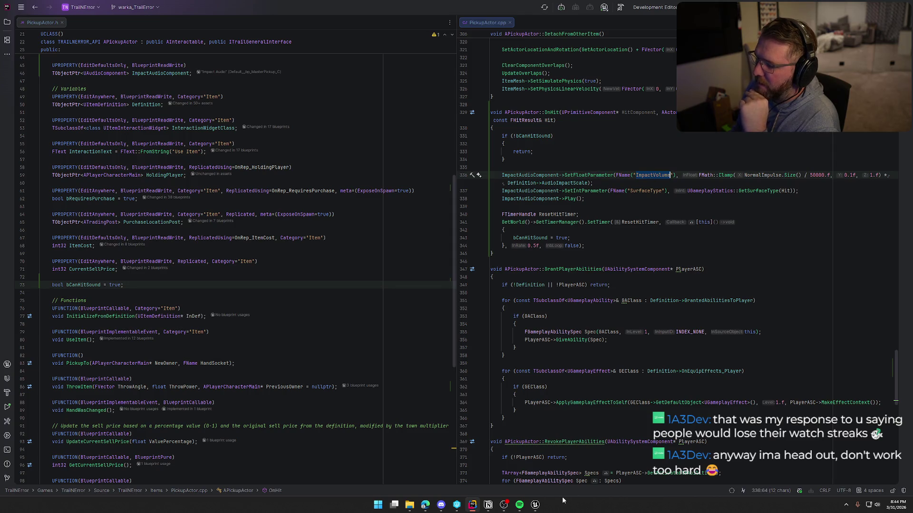
left_click(535, 505)
left_click(497, 320)
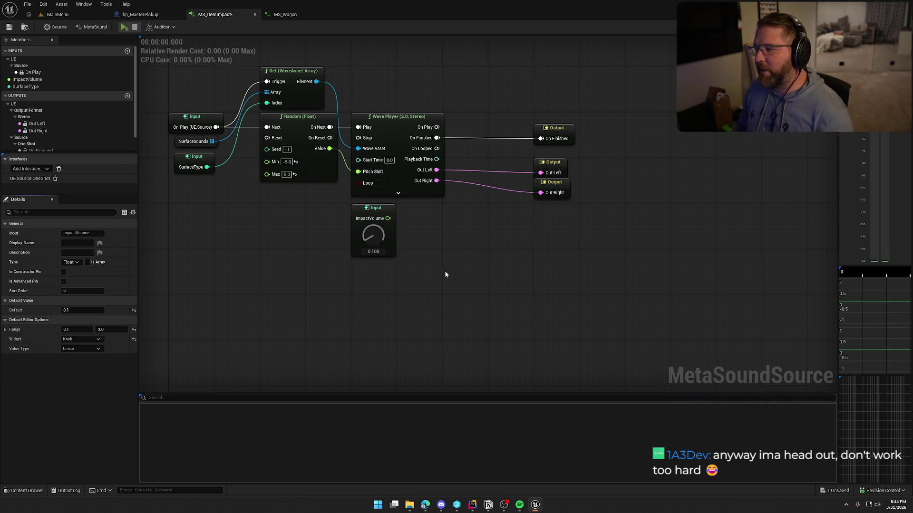
mouse_move(532, 195)
left_mouse_down()
mouse_move(594, 157)
mouse_move(580, 167)
mouse_move(598, 167)
left_mouse_up()
Add Multiply (Audio) nodes on the Wave Player's Out Left and Out Right wires.
left_click_drag(565, 136, 610, 137)
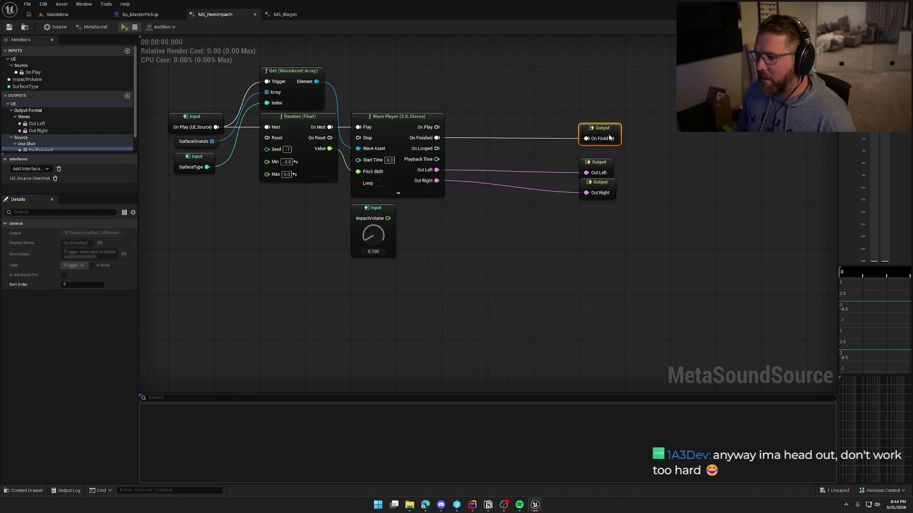
left_click_drag(437, 169, 475, 203)
type("*")
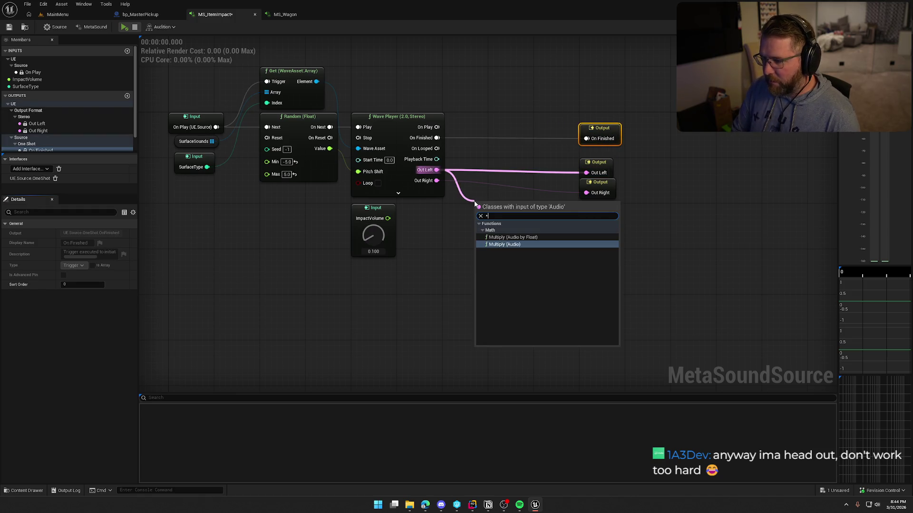
key("Return")
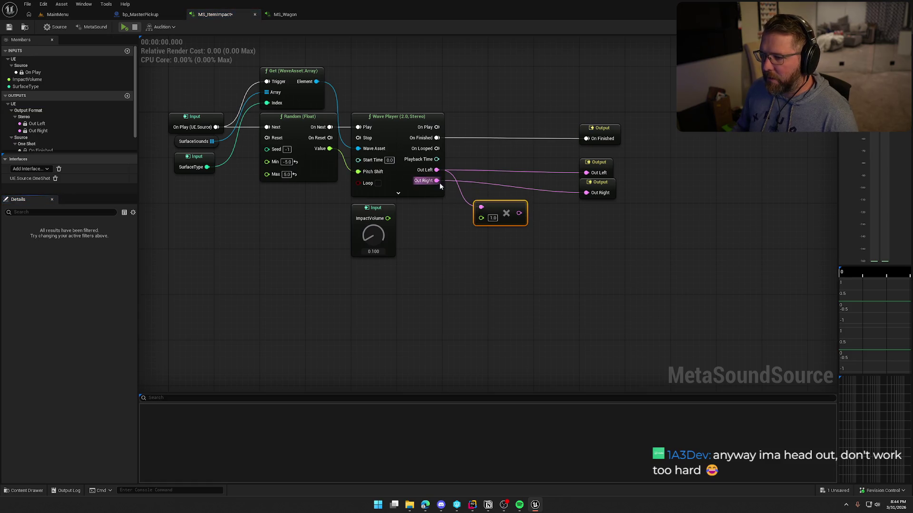
left_click_drag(436, 181, 481, 256)
type("*")
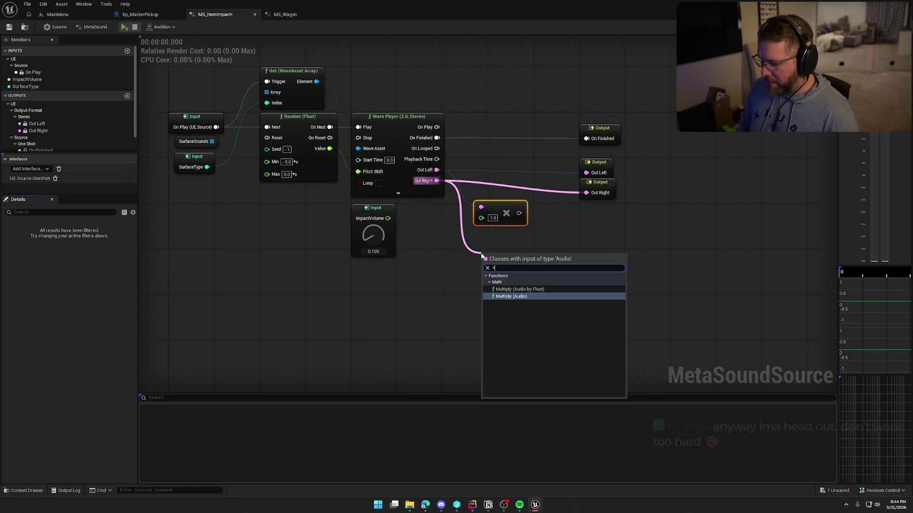
key("Return")
mouse_move(481, 253)
left_mouse_down()
mouse_move(471, 227)
mouse_move(388, 218)
mouse_move(478, 243)
left_mouse_up()
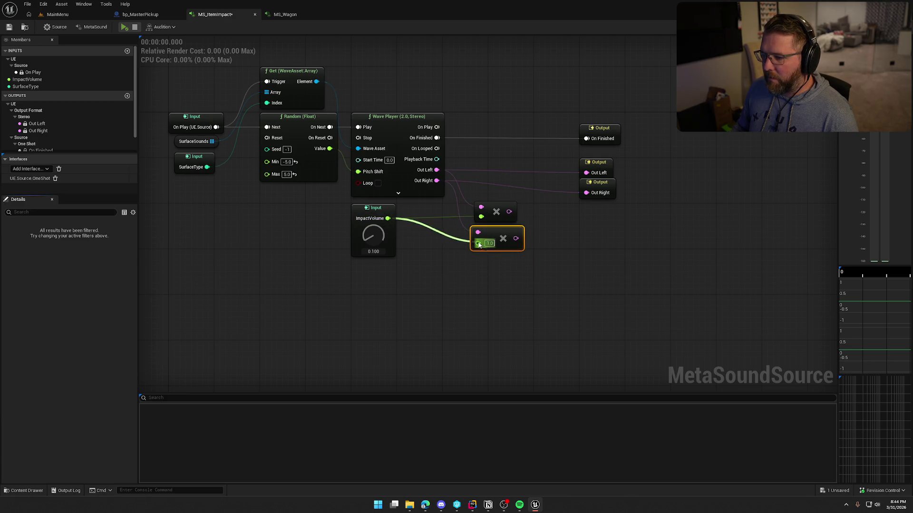
Route the Multiply nodes into the Outputs, align them, and straighten the wires with Q.
mouse_move(509, 212)
left_mouse_down()
mouse_move(587, 172)
mouse_move(505, 237)
mouse_move(496, 181)
mouse_move(511, 180)
left_mouse_up()
left_click_drag(496, 239, 513, 199)
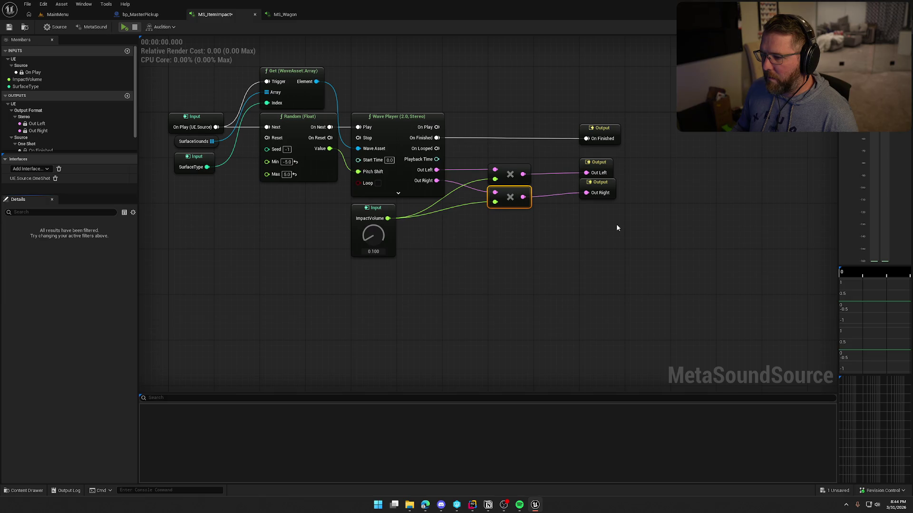
mouse_move(617, 228)
left_mouse_down()
mouse_move(576, 156)
mouse_move(552, 188)
left_mouse_up()
left_click_drag(592, 216, 487, 161)
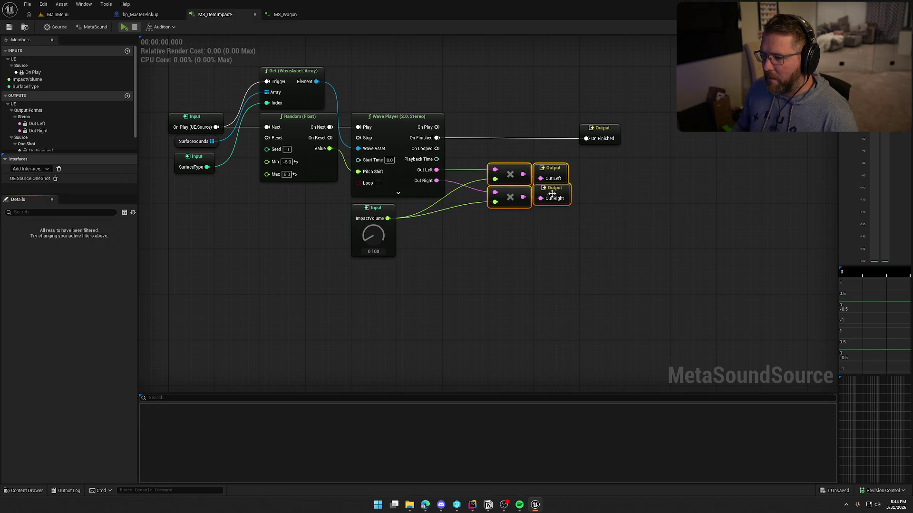
key("q")
left_click(580, 249)
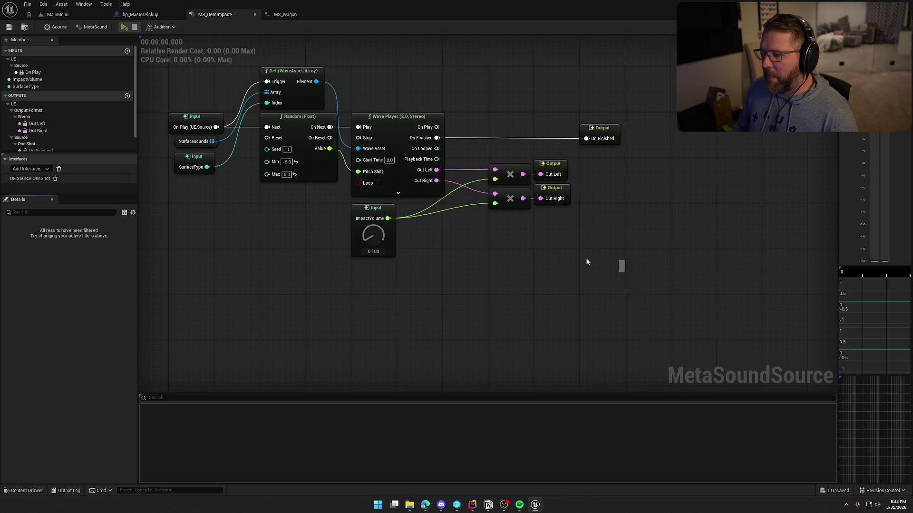
Shift the ImpactVolume input right and move the On Finished output closer.
left_click_drag(375, 212, 487, 214)
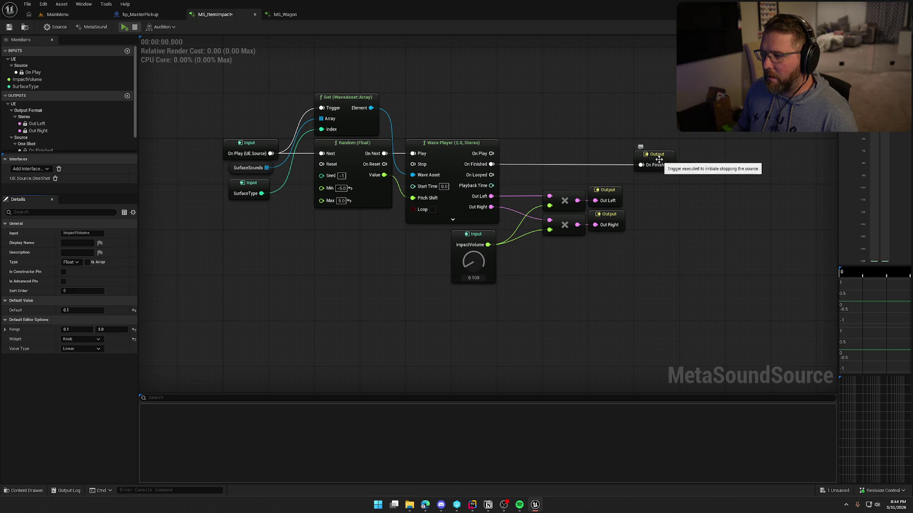
left_click_drag(658, 160, 567, 161)
left_click_drag(578, 122, 647, 130)
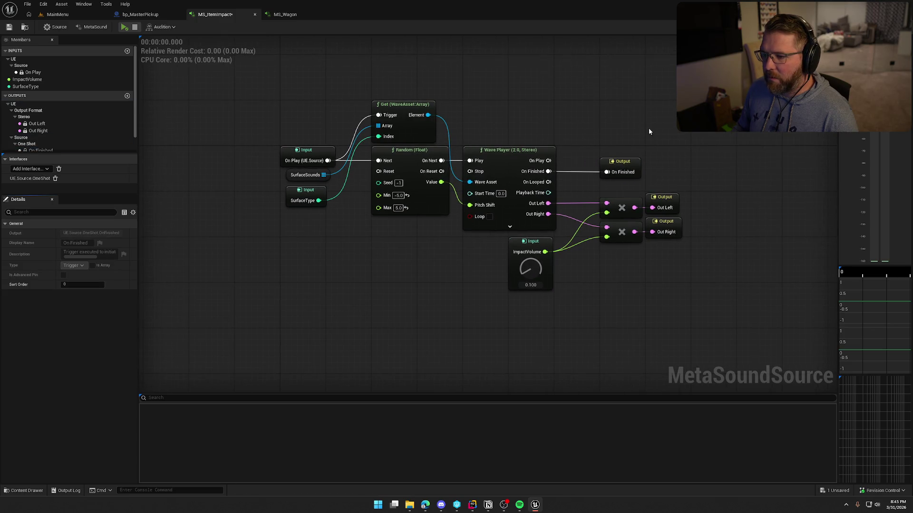
scroll(69, 105, "down", 2)
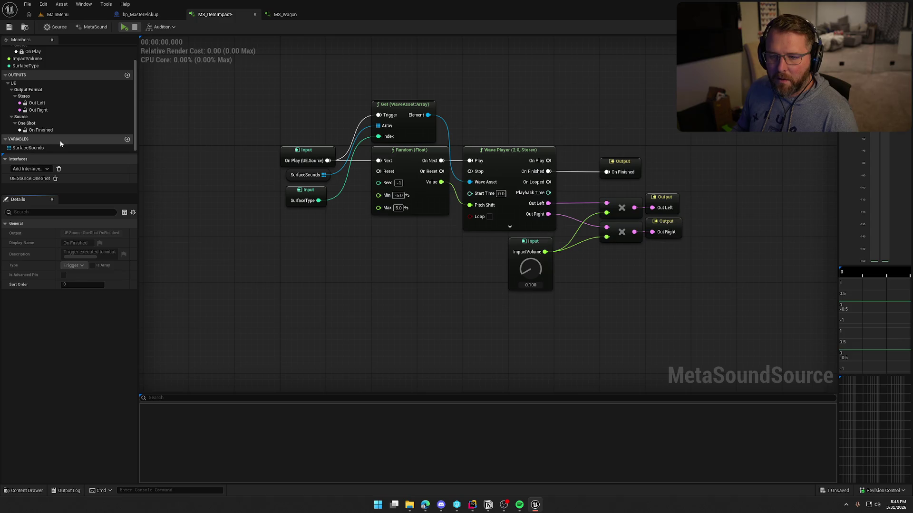
Audition the first, second and fifth SurfaceSounds entries, then bring up PickupActor.cpp in Rider.
left_click(28, 148)
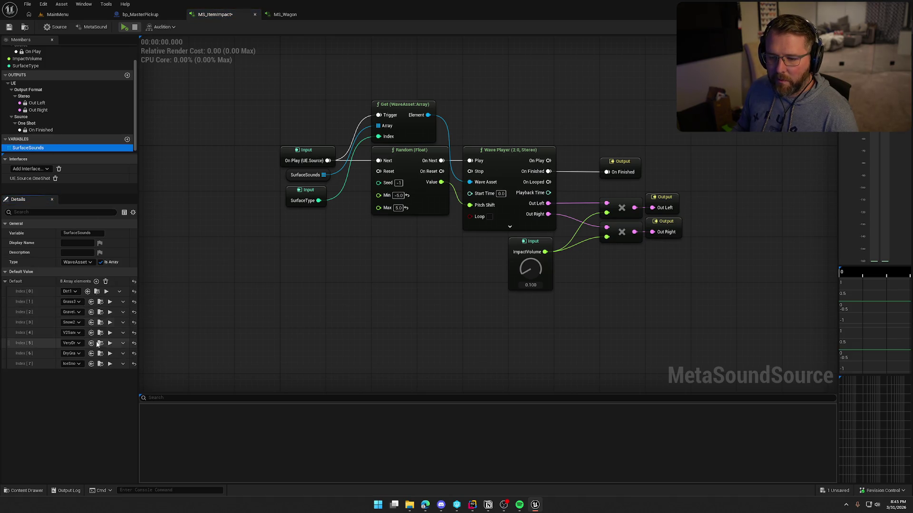
left_click(107, 292)
left_click(110, 302)
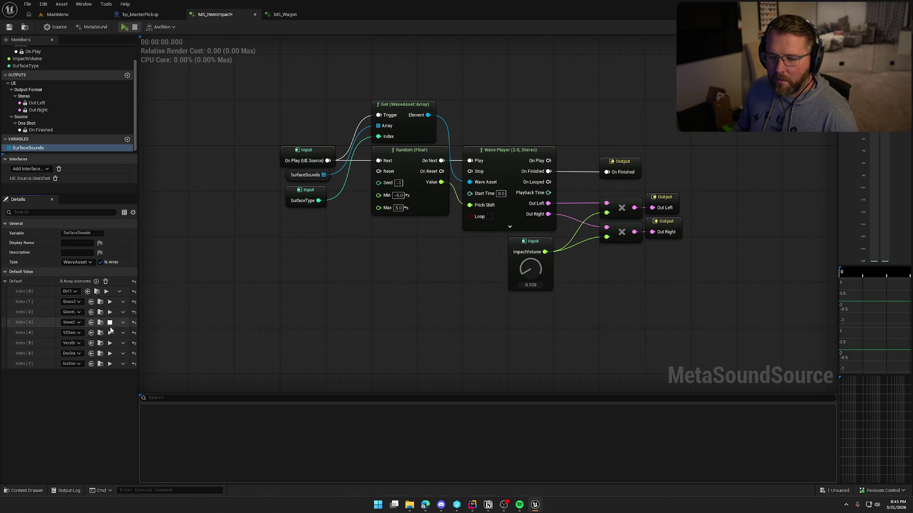
left_click(110, 333)
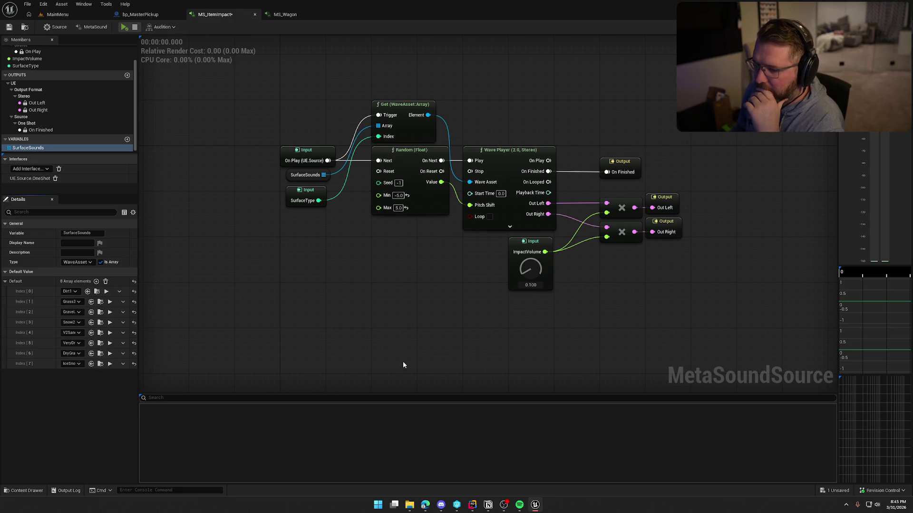
left_click(472, 505)
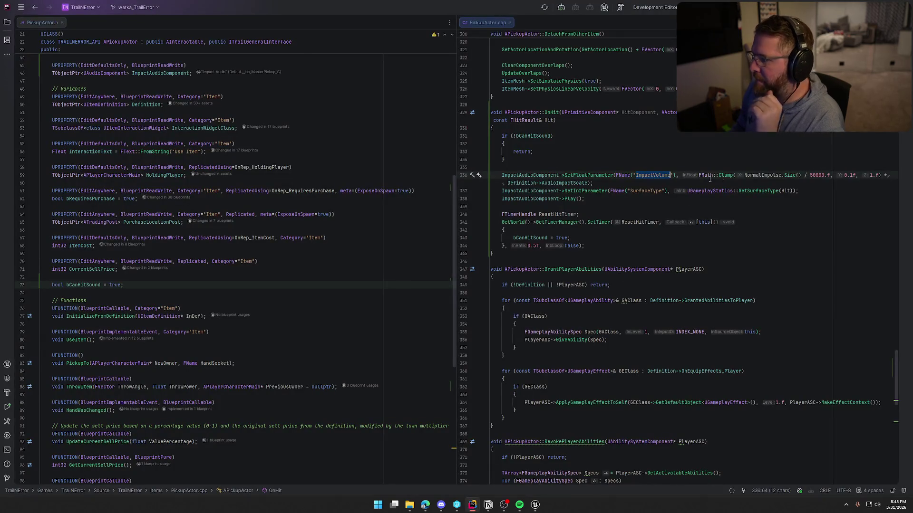
Inspect the GetSurfaceType definition and EPhysicalSurface enum, then close ChaosEngineInterface.h and GameplayStatics.cpp.
left_click(757, 191)
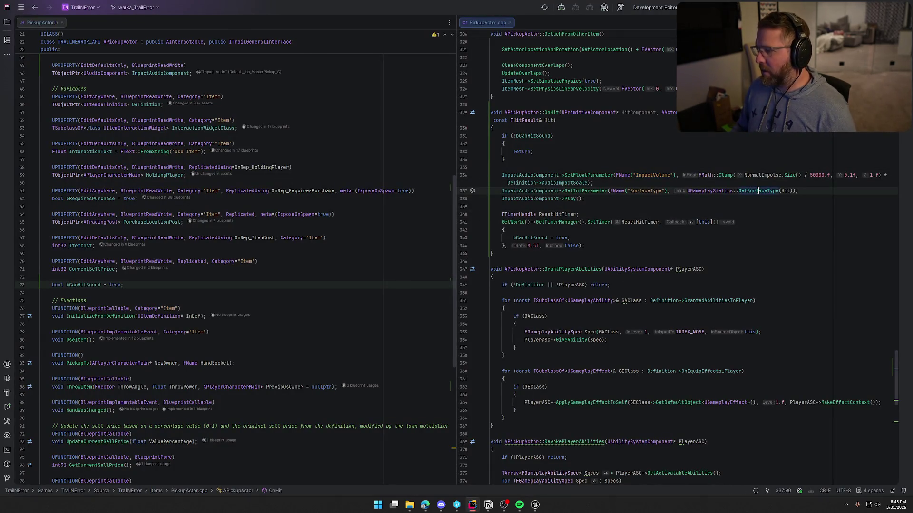
left_click(777, 191, "ctrl")
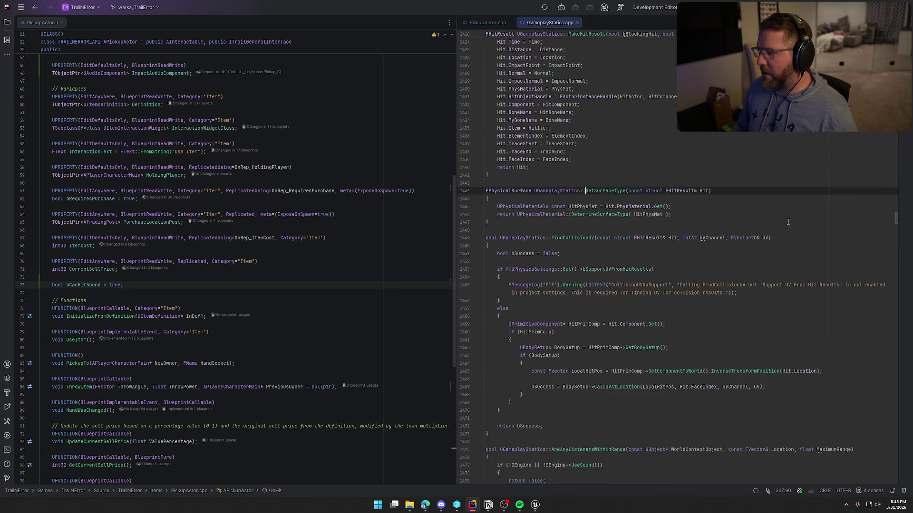
scroll(503, 209, "up", 1)
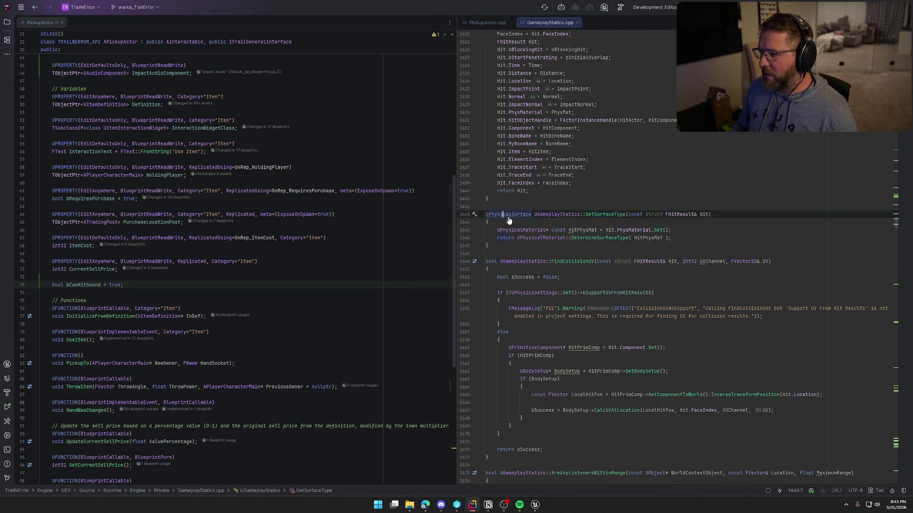
left_click(505, 214, "ctrl")
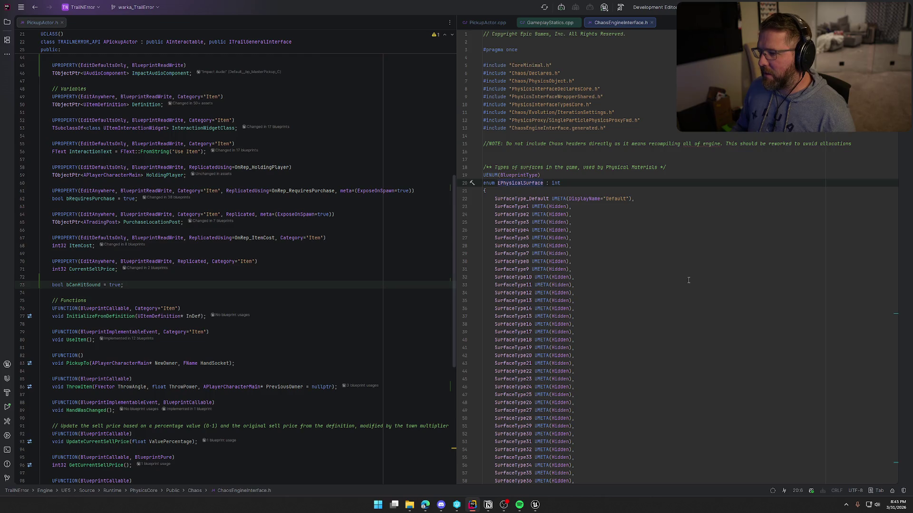
scroll(688, 279, "down", 15)
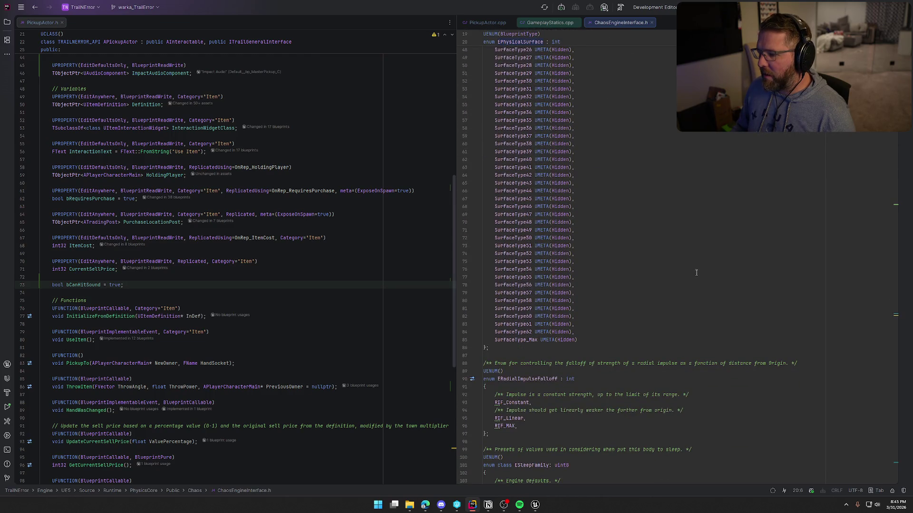
scroll(696, 273, "up", 10)
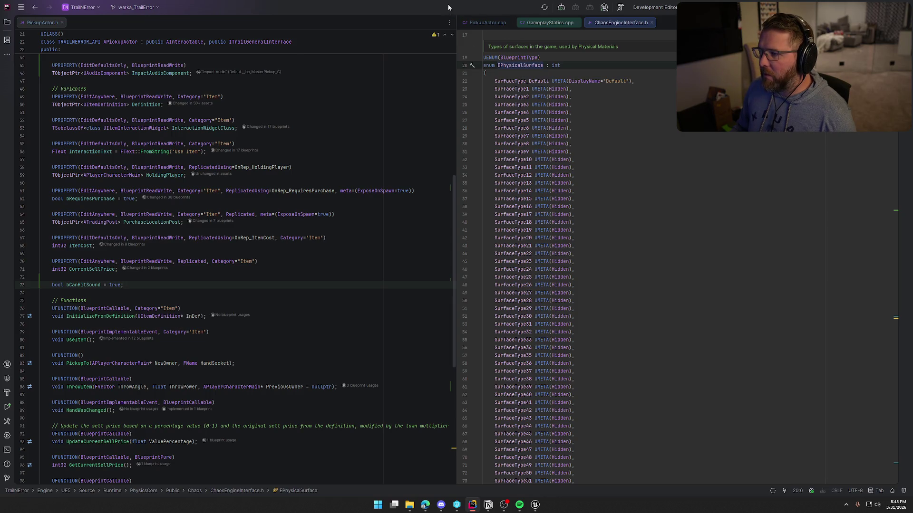
middle_click(622, 21)
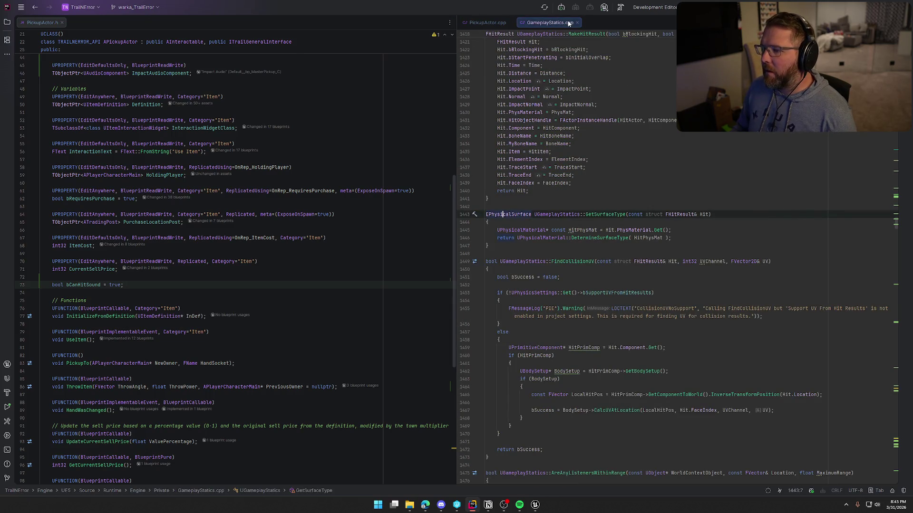
middle_click(569, 23)
Open Project Settings in the level editor and review the Collision presets list.
left_click(534, 505)
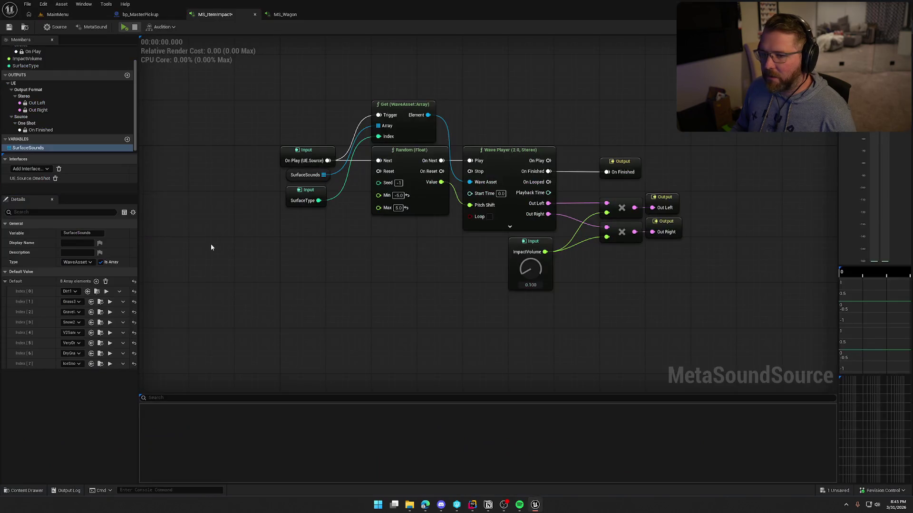
left_click(58, 14)
left_click(44, 4)
left_click(212, 178)
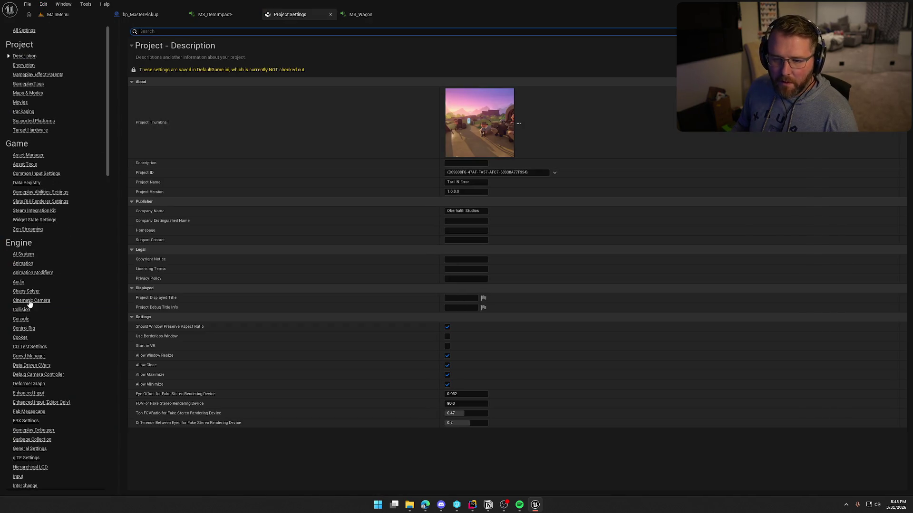
left_click(21, 311)
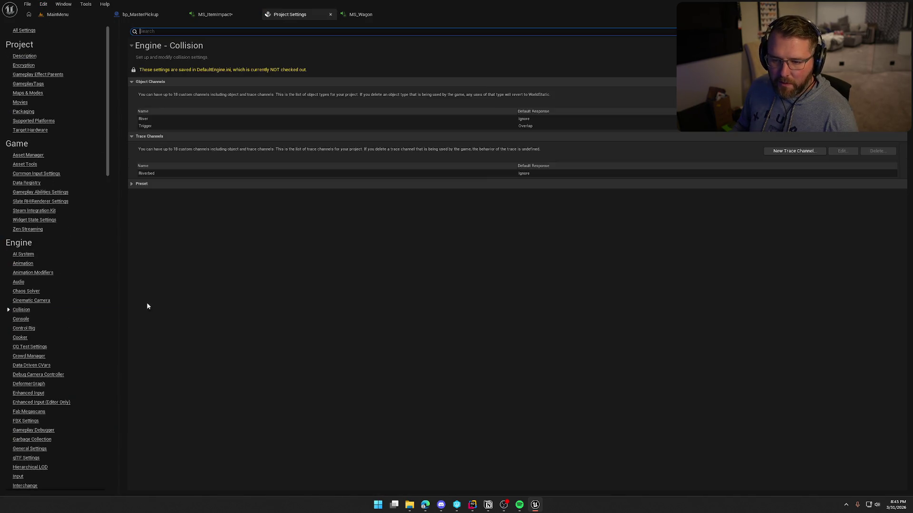
left_click(128, 184)
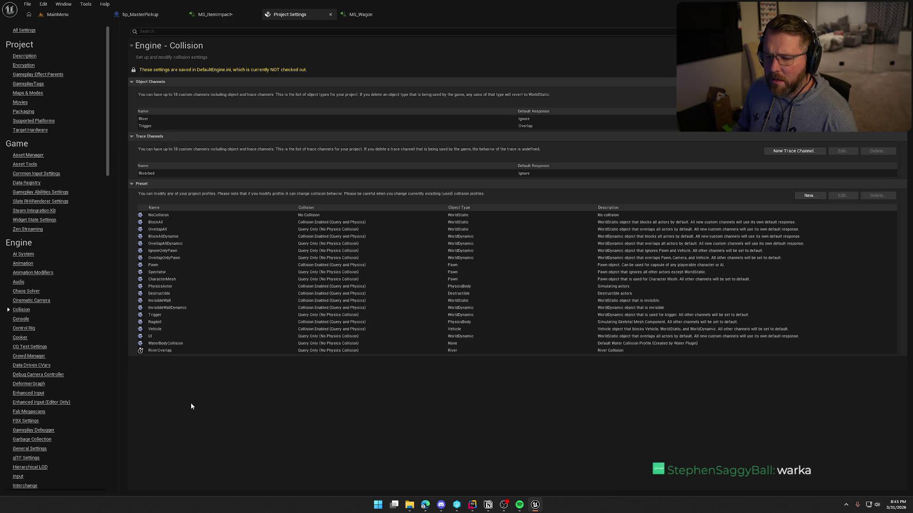
scroll(63, 423, "down", 3)
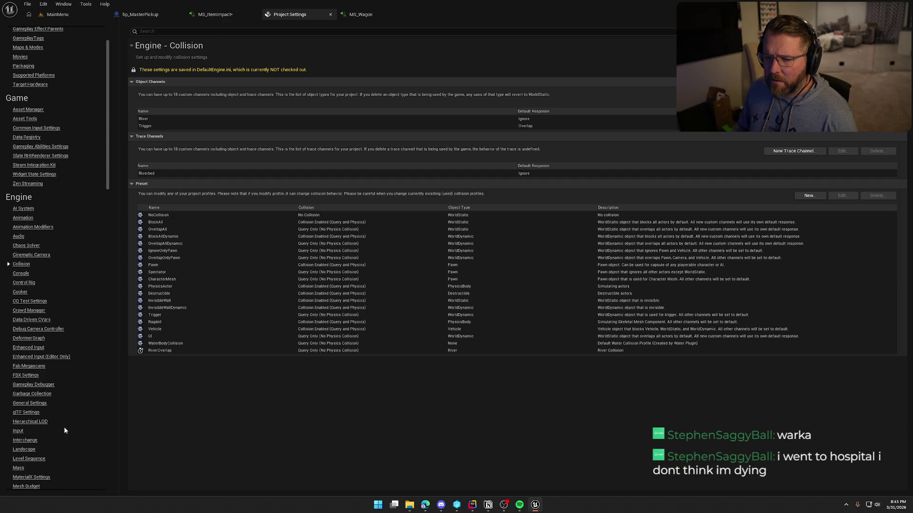
scroll(65, 430, "down", 5)
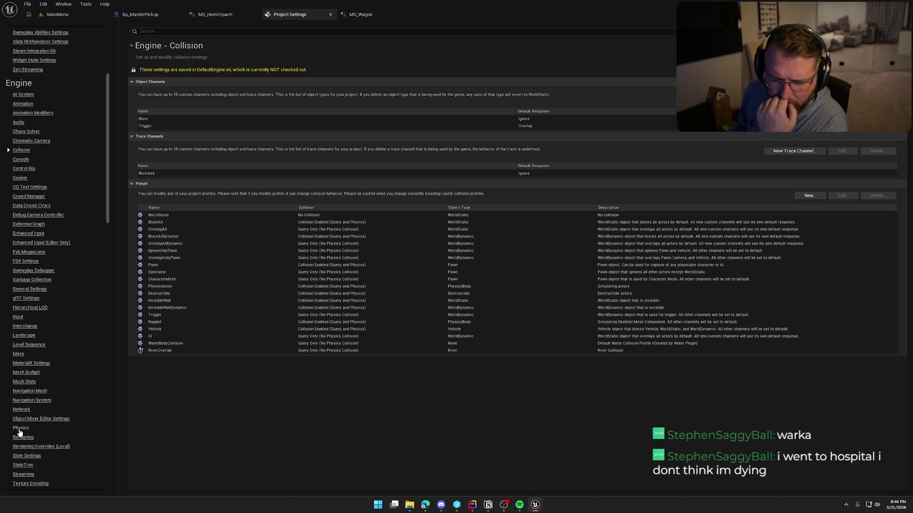
Review the Physics settings' surface types, Grass through Ice, then close Project Settings.
left_click(21, 429)
scroll(181, 440, "down", 1)
scroll(241, 409, "down", 15)
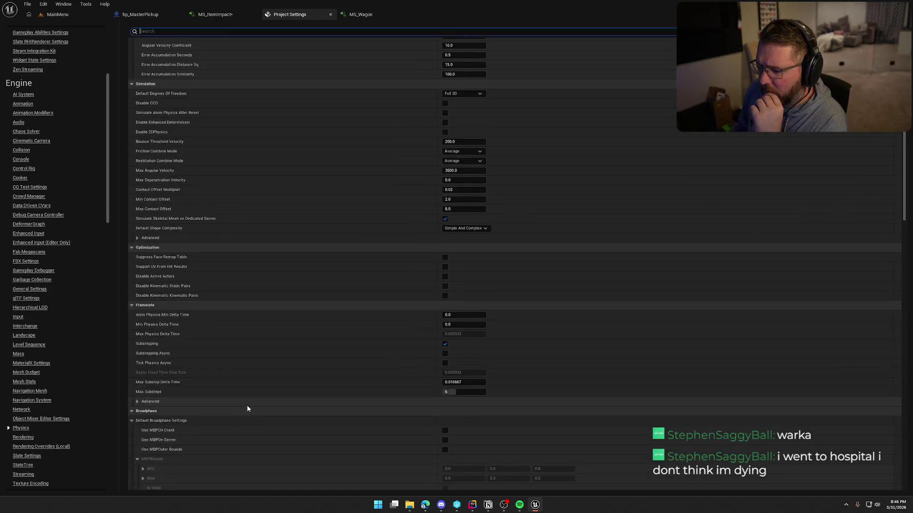
scroll(264, 407, "down", 20)
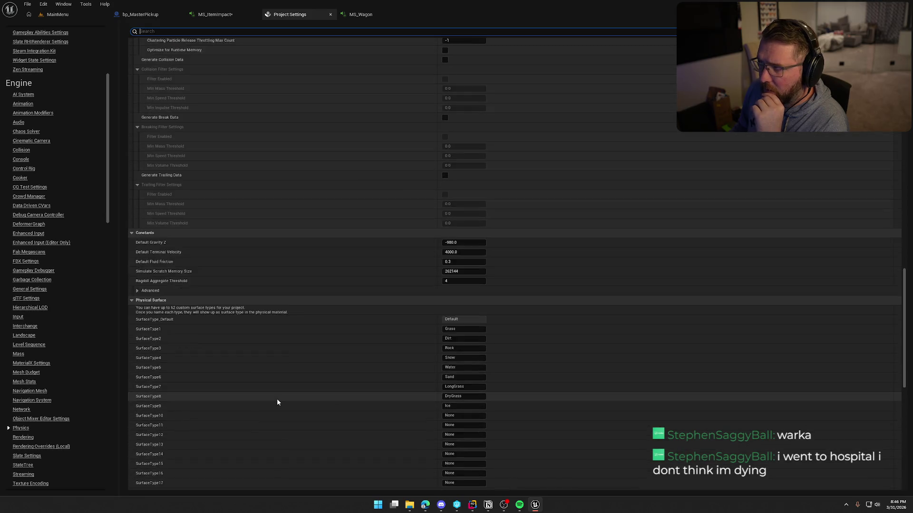
scroll(279, 400, "down", 3)
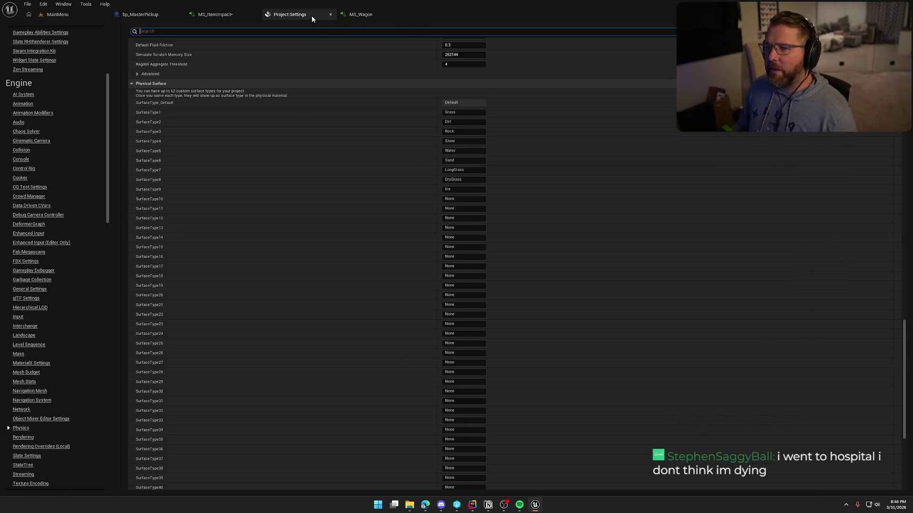
left_click(331, 14)
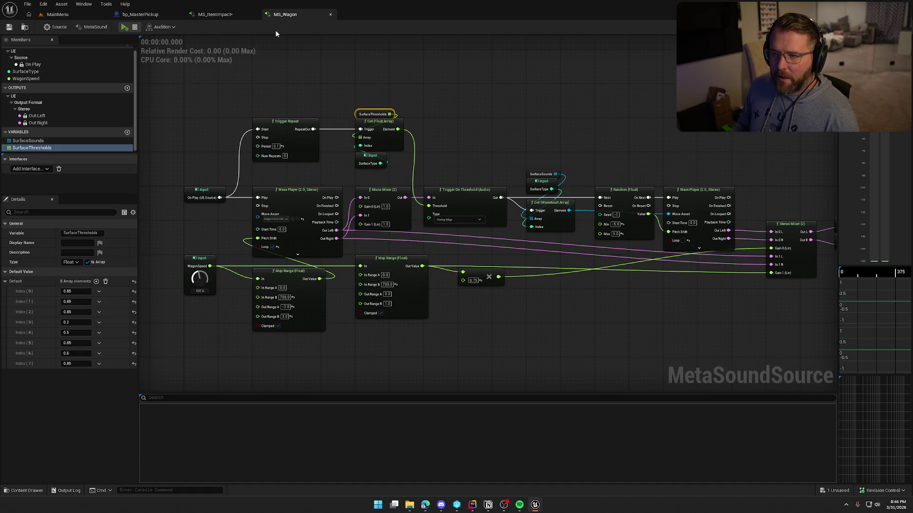
Set bp_MasterPickup's Impact Audio Component sound to MS_ItemImpact and return to the MS_ItemImpact graph.
left_click(330, 15)
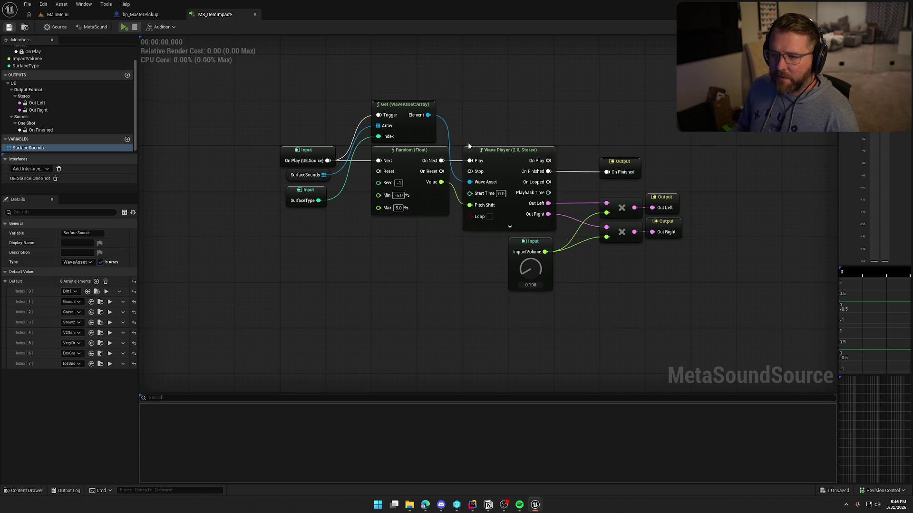
left_click(140, 14)
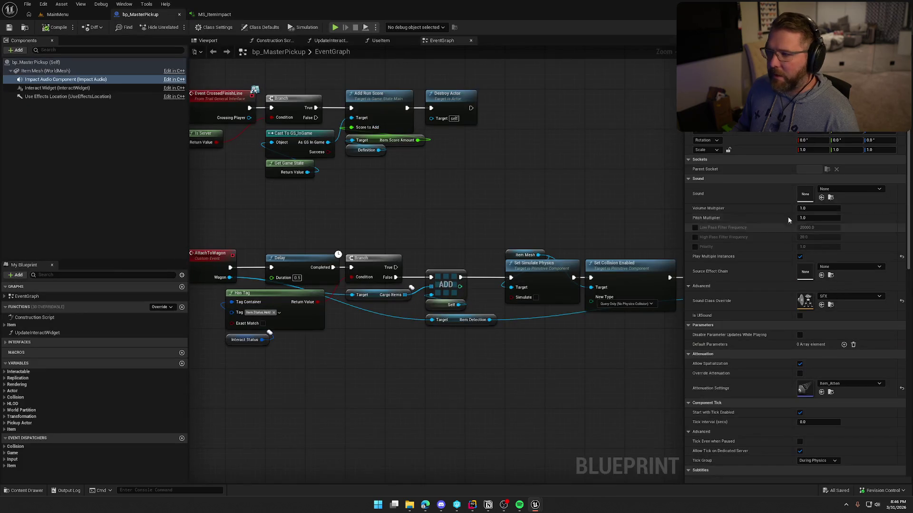
left_click(840, 189)
type("ms_item")
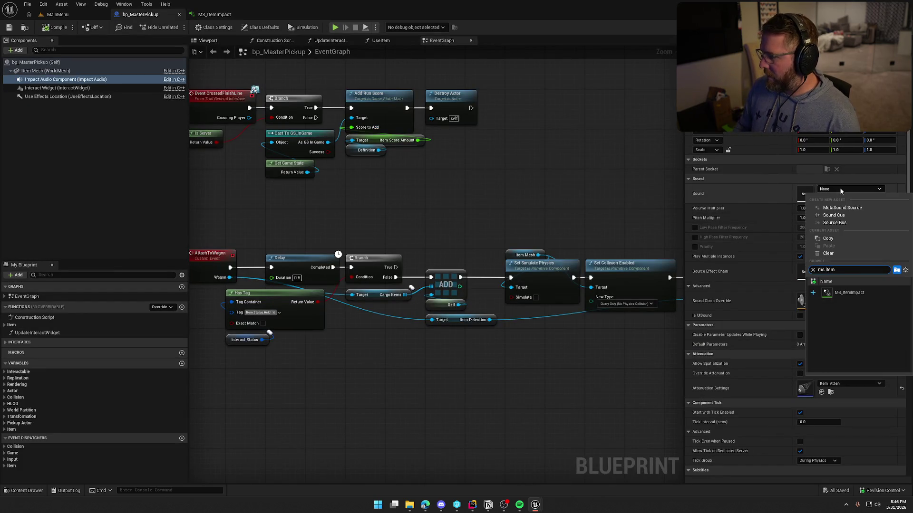
left_click(856, 292)
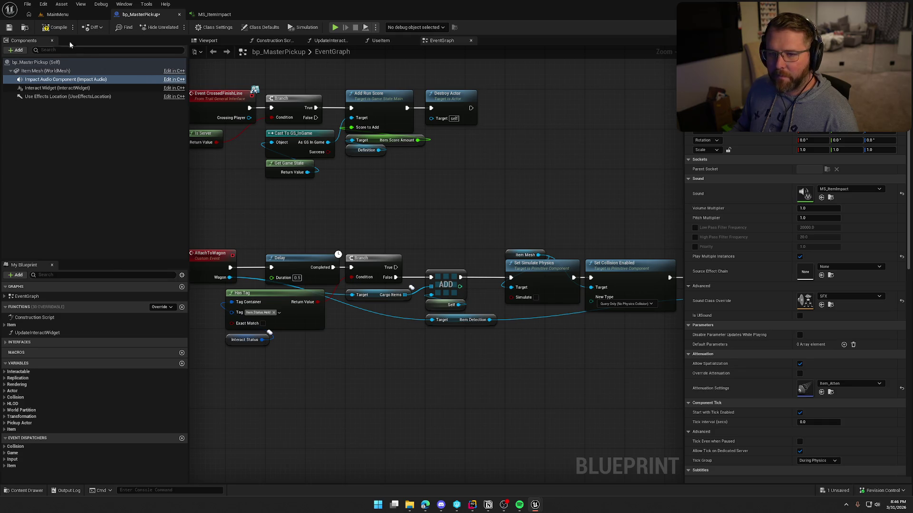
left_click(220, 16)
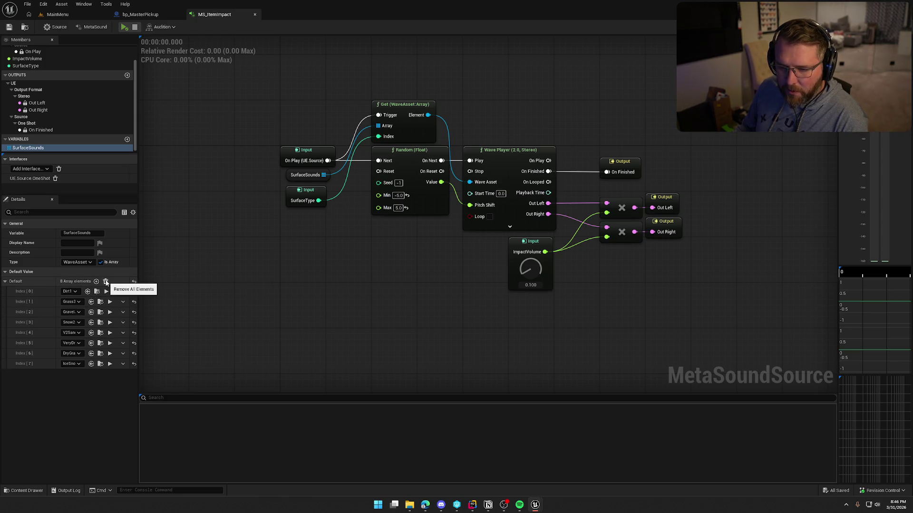
Reset SurfaceSounds to one empty element and search its asset picker for 'footstep'.
left_click(106, 282)
left_click(96, 281)
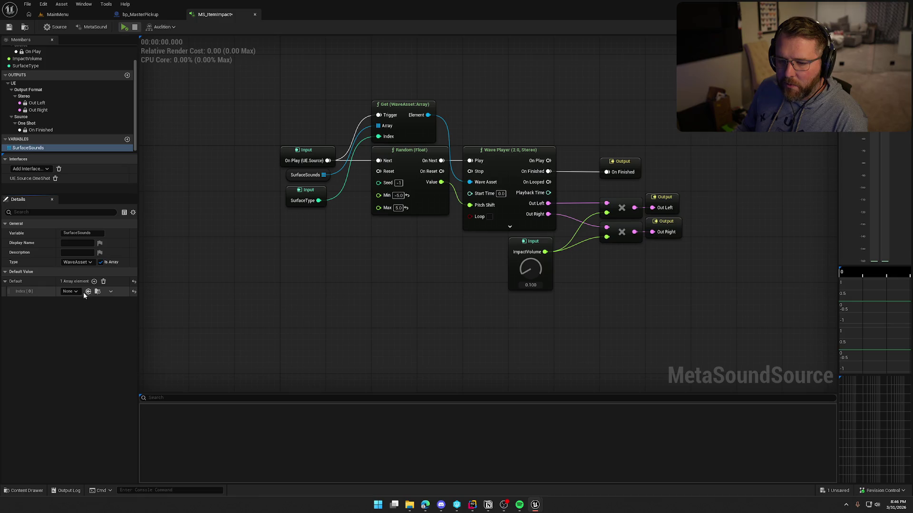
left_click(76, 292)
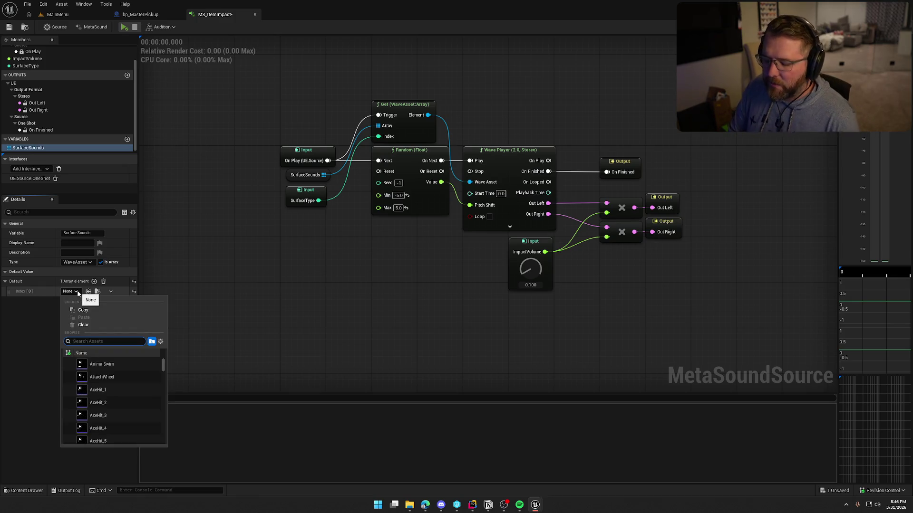
type("impact")
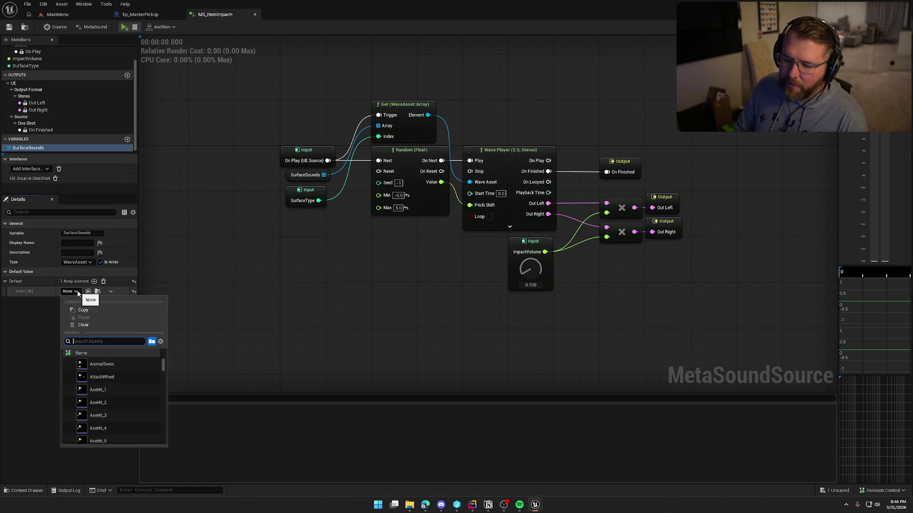
scroll(95, 404, "down", 3)
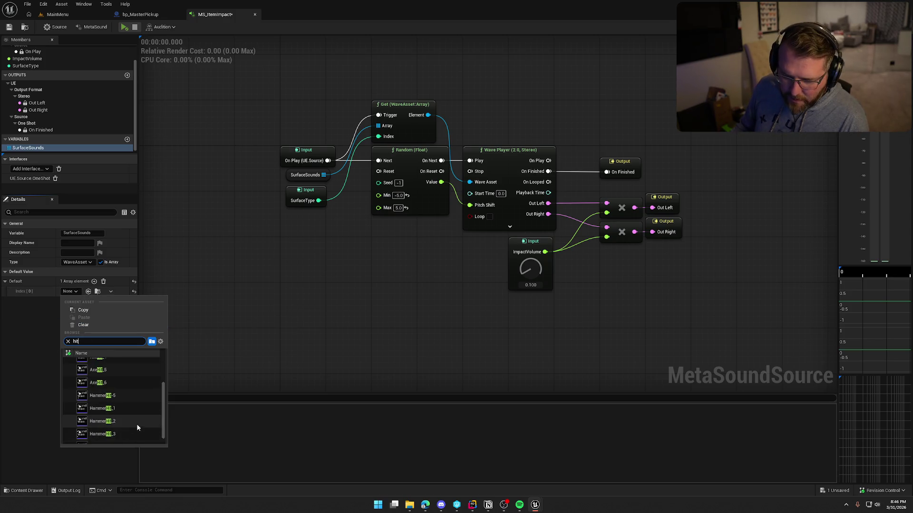
key("BackSpace")
key("BackSpace")
key("BackSpace")
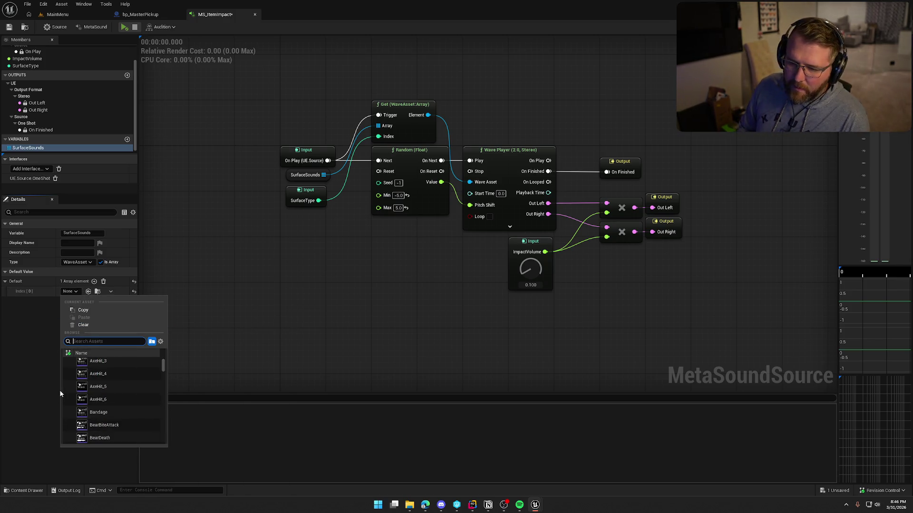
type("foot")
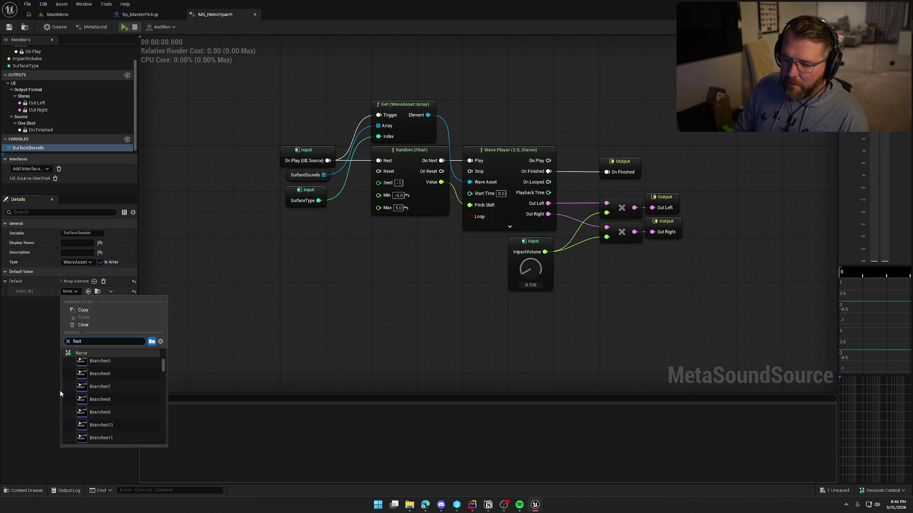
type("step")
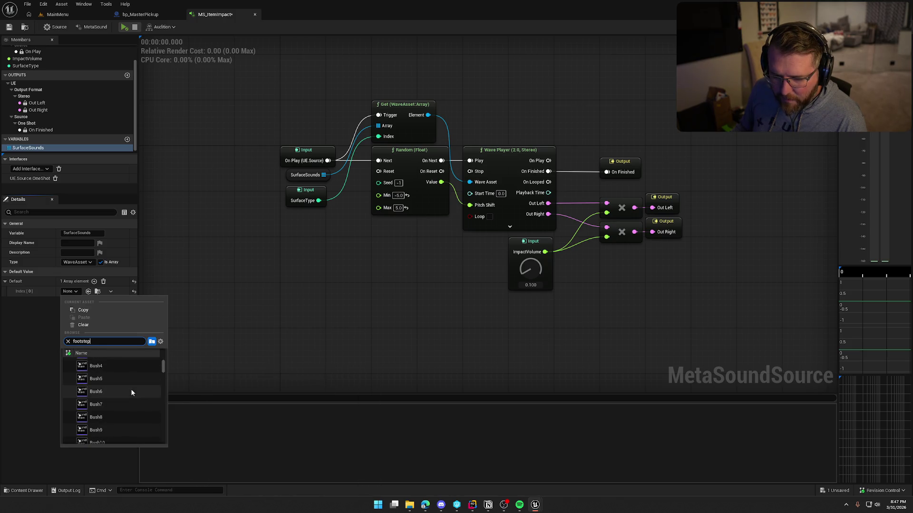
Preview footstep sounds such as Concrete3 and V2Dirt, then assign V2Dirt7 to Index 0.
scroll(131, 392, "down", 3)
scroll(132, 392, "down", 3)
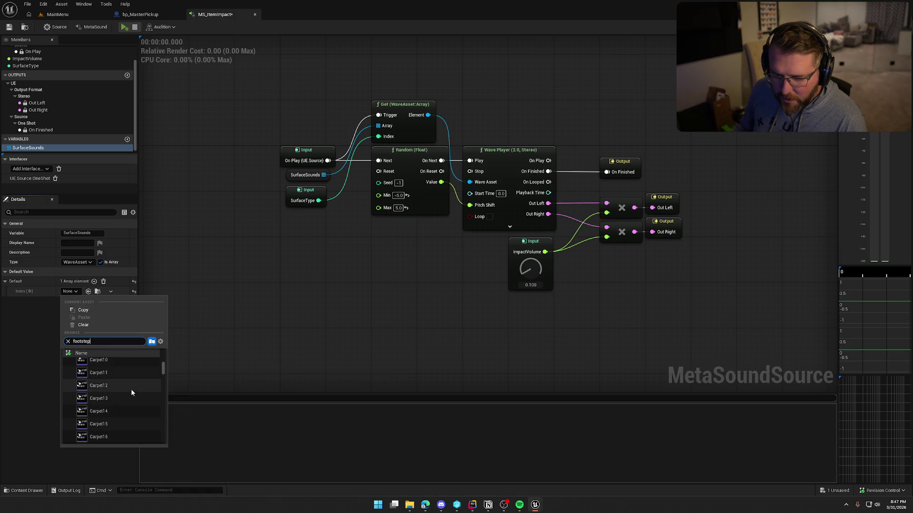
scroll(111, 401, "down", 1)
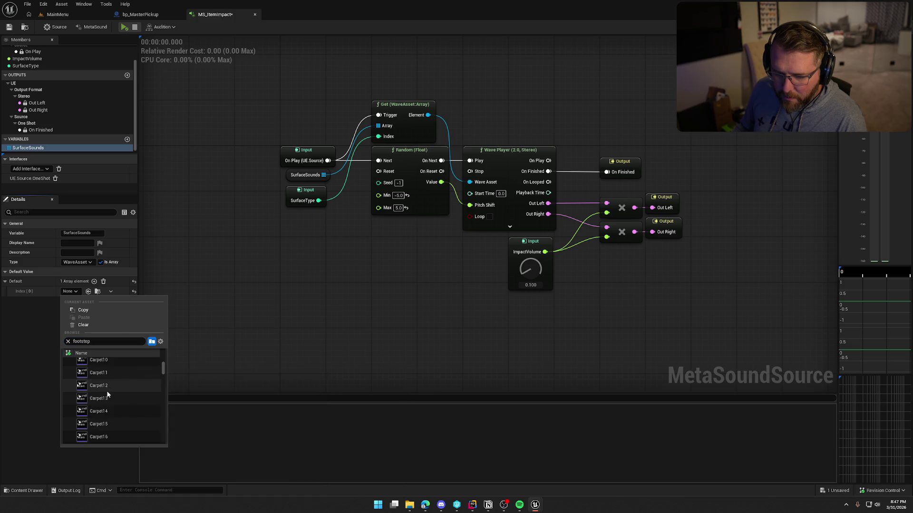
scroll(114, 399, "down", 4)
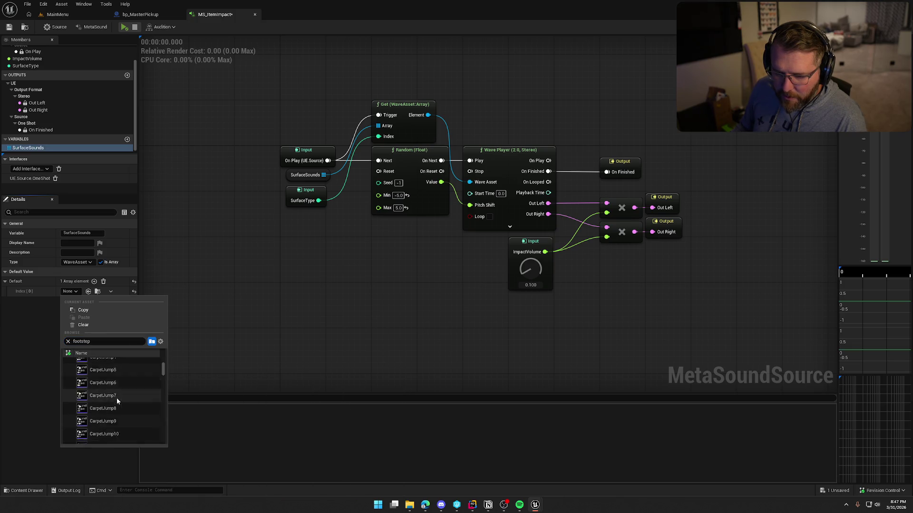
scroll(127, 397, "down", 5)
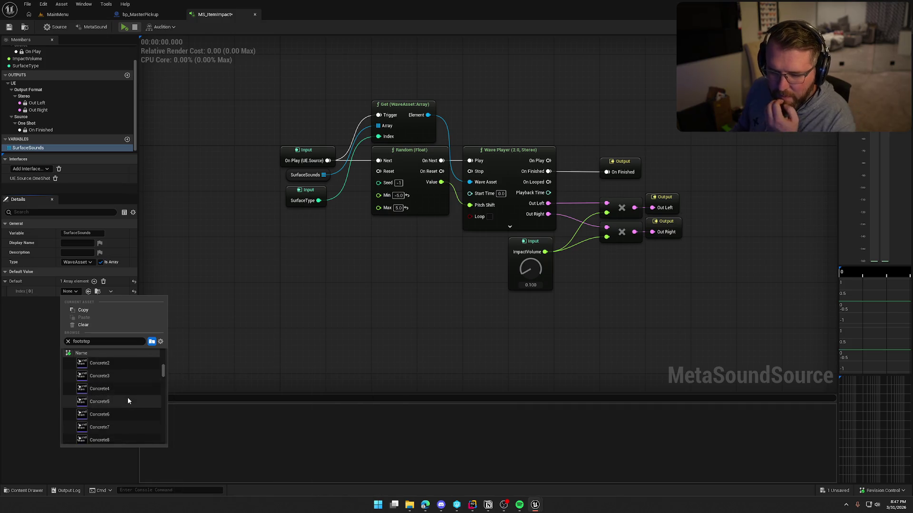
left_click(82, 376)
scroll(111, 389, "down", 5)
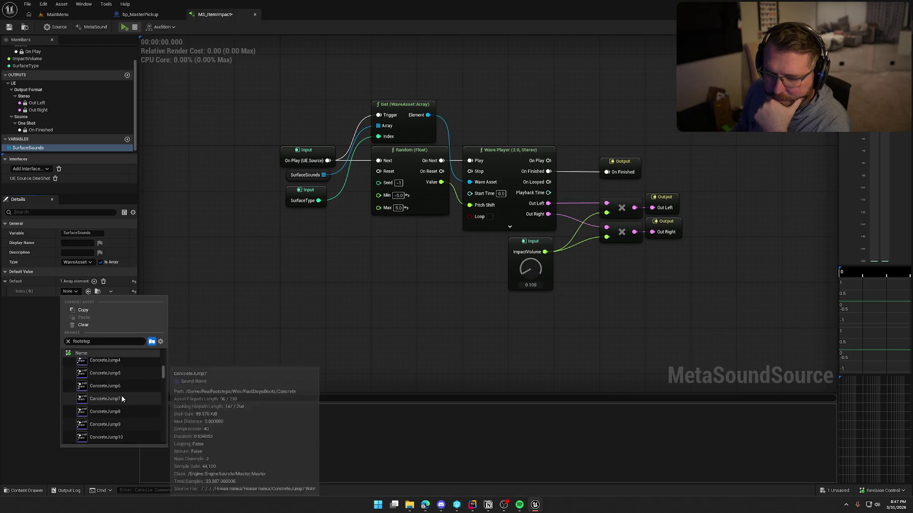
scroll(121, 395, "down", 10)
scroll(122, 401, "down", 10)
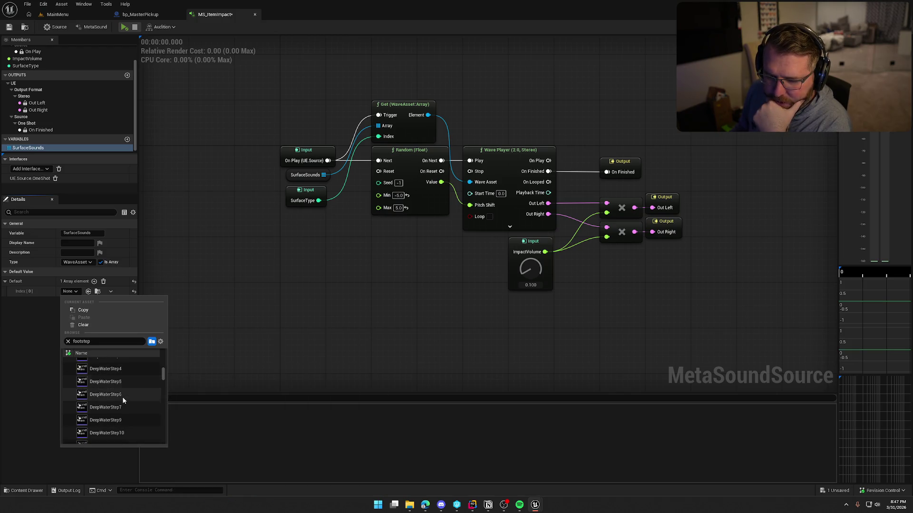
scroll(125, 398, "down", 5)
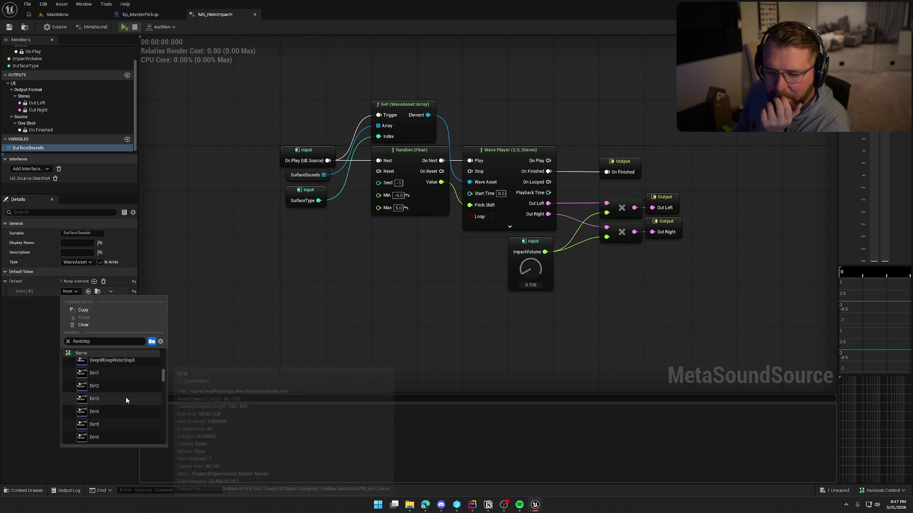
scroll(126, 397, "down", 2)
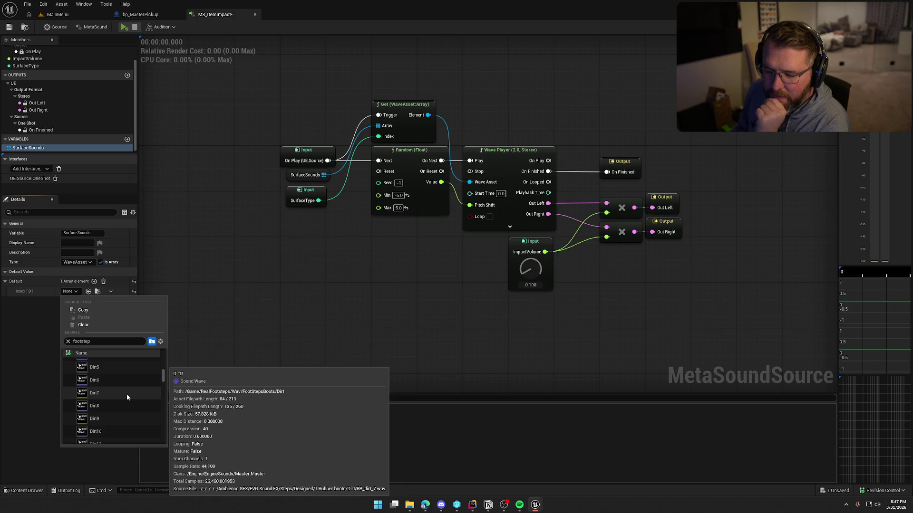
scroll(126, 395, "down", 5)
scroll(127, 397, "down", 8)
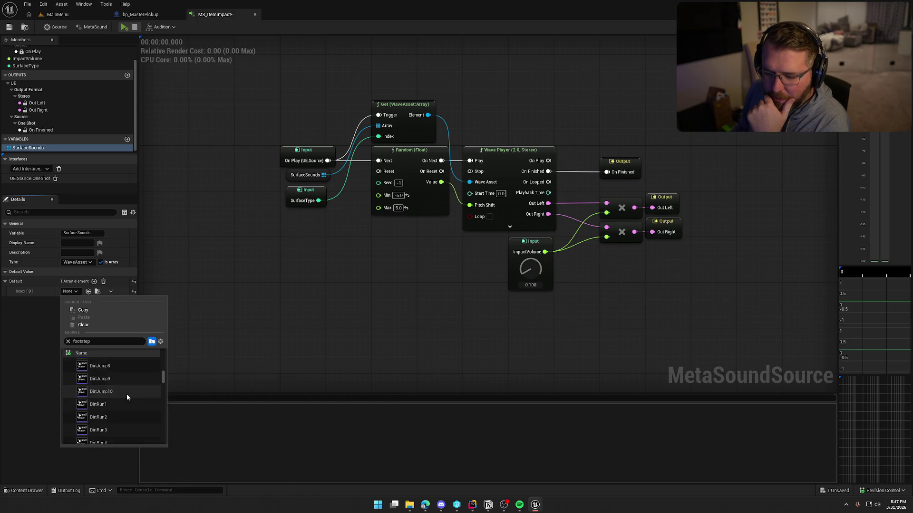
scroll(126, 397, "down", 6)
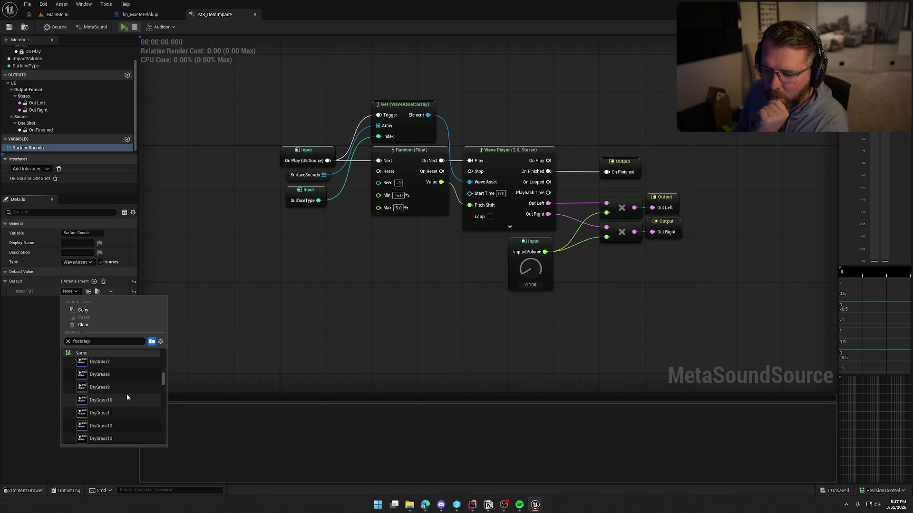
scroll(127, 394, "down", 15)
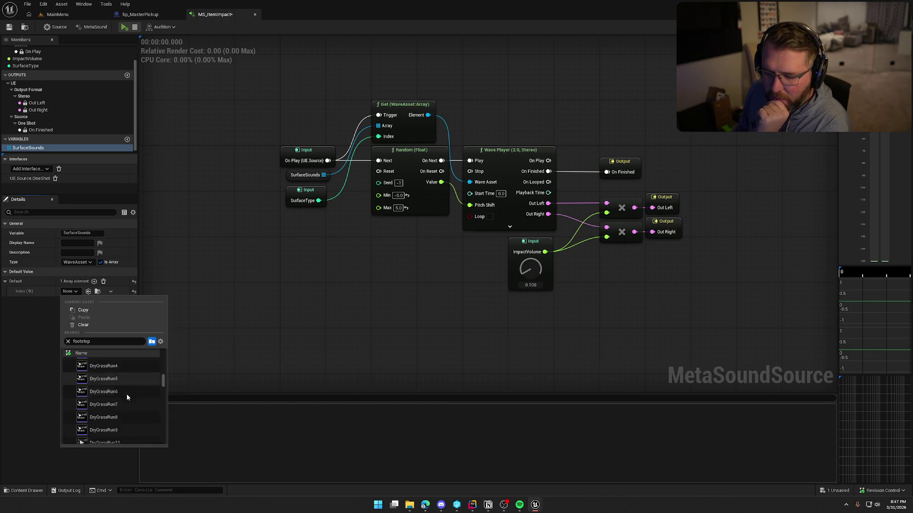
scroll(126, 394, "down", 5)
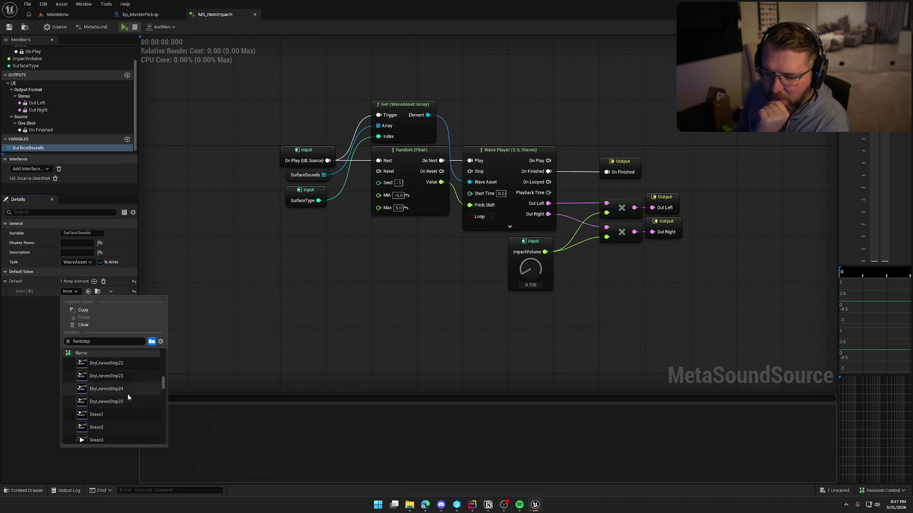
scroll(124, 392, "down", 3)
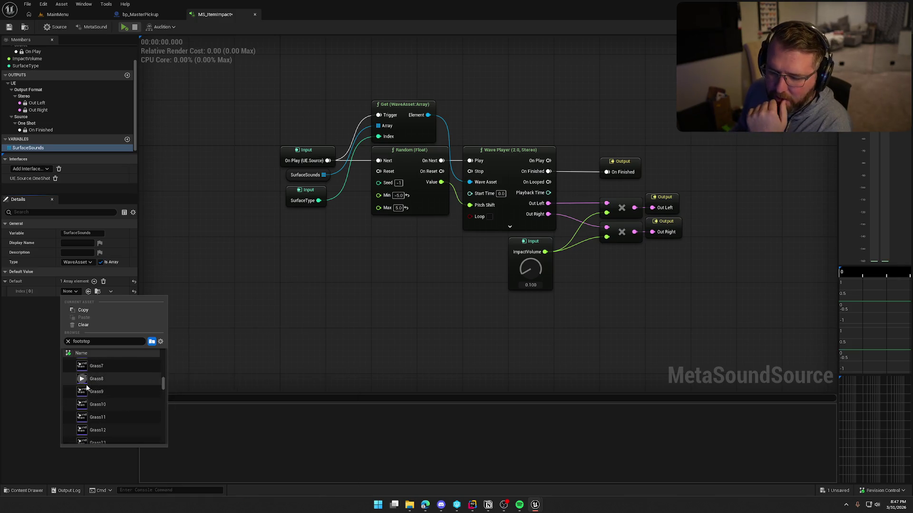
scroll(134, 398, "down", 6)
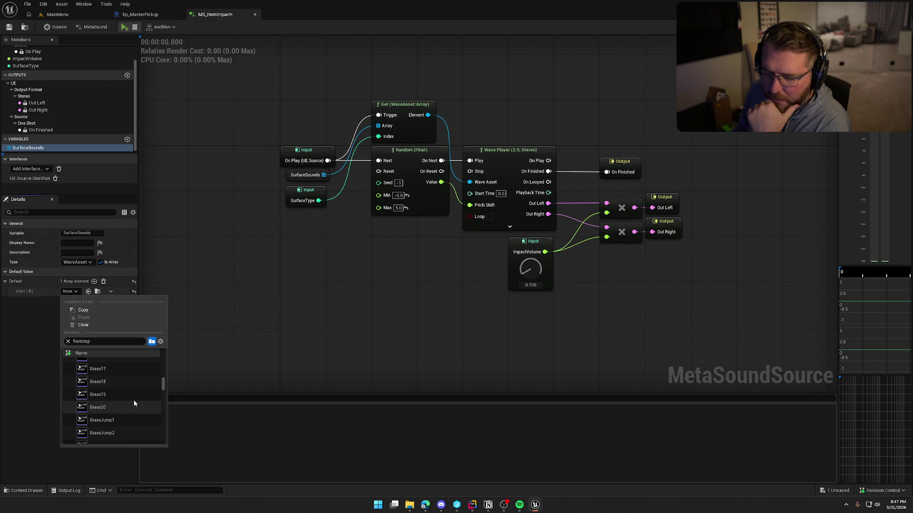
scroll(134, 399, "down", 5)
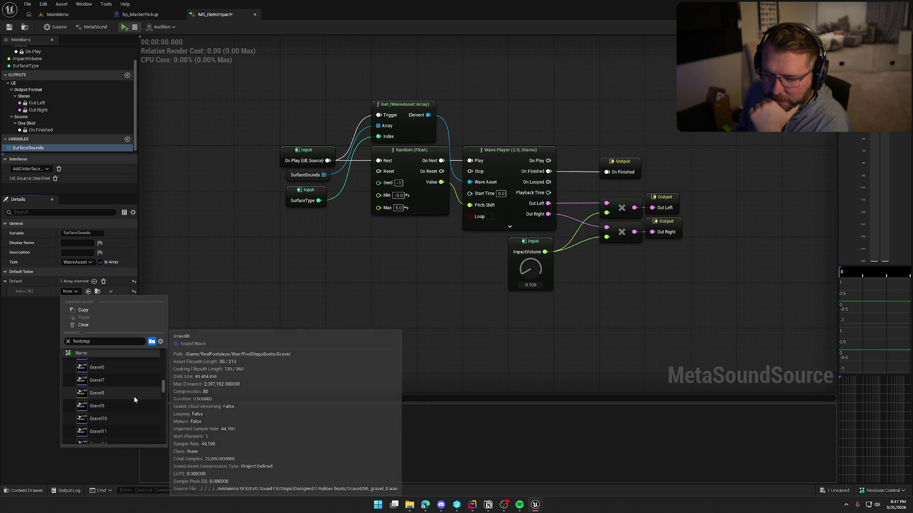
scroll(125, 397, "down", 10)
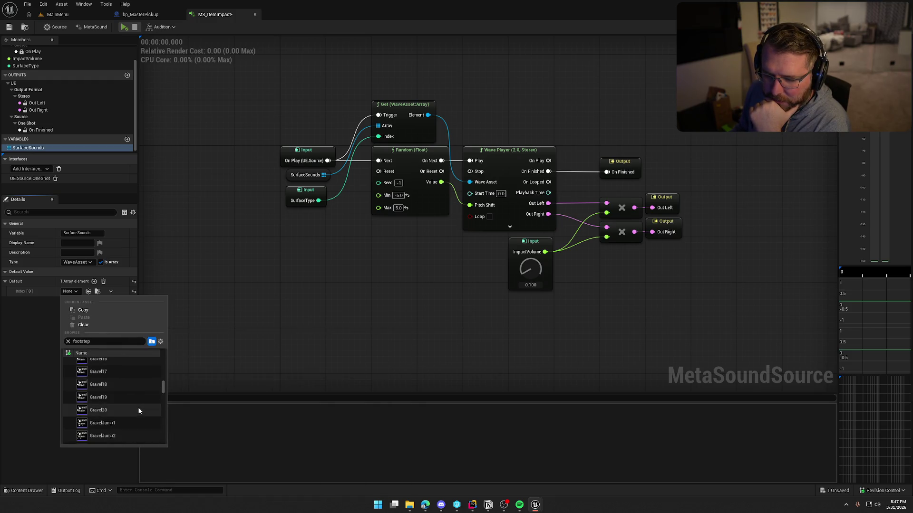
scroll(137, 404, "down", 15)
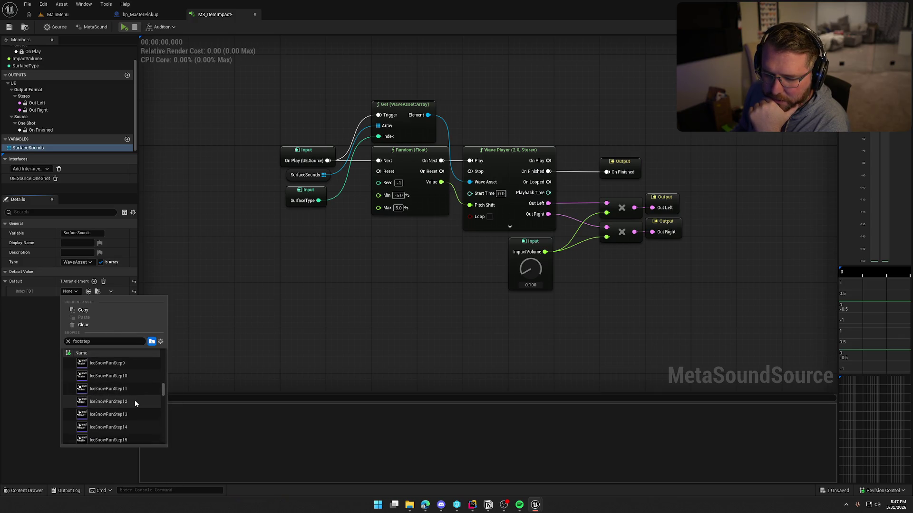
scroll(135, 400, "down", 5)
scroll(136, 402, "down", 5)
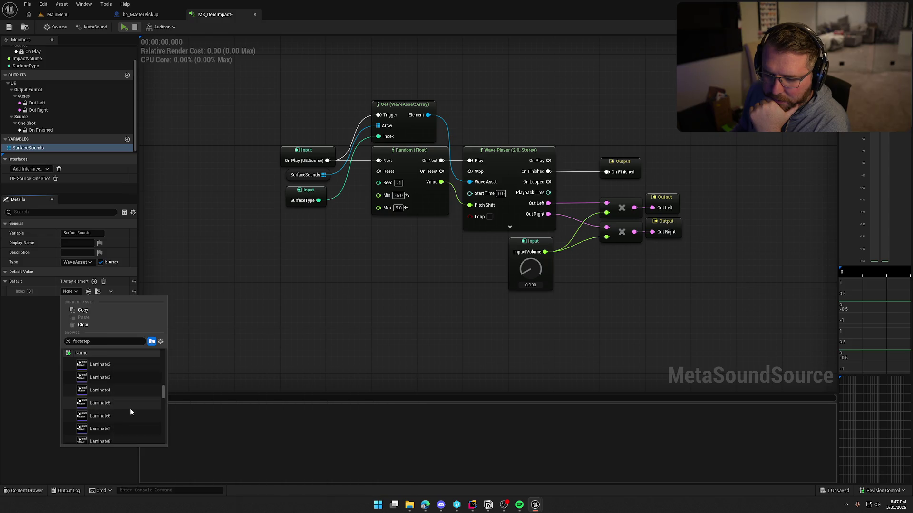
scroll(130, 407, "down", 5)
scroll(130, 412, "down", 10)
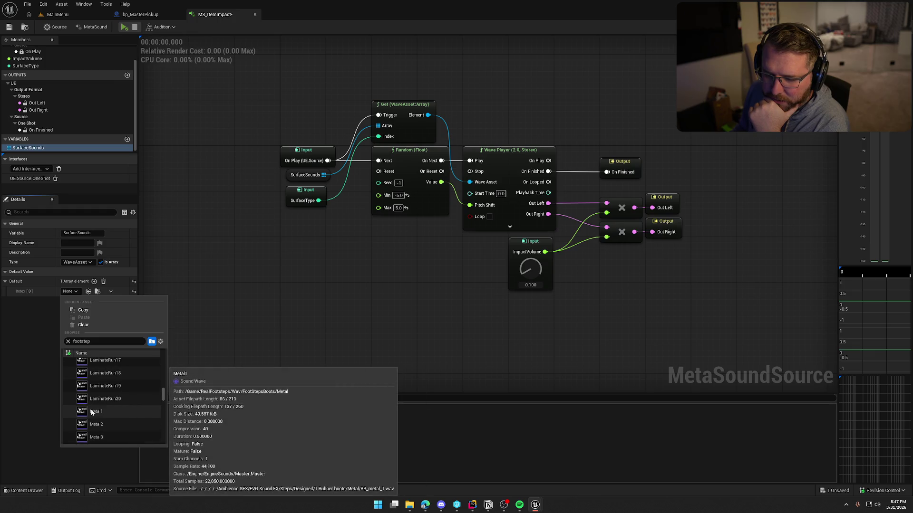
mouse_move(84, 412)
scroll(127, 411, "down", 5)
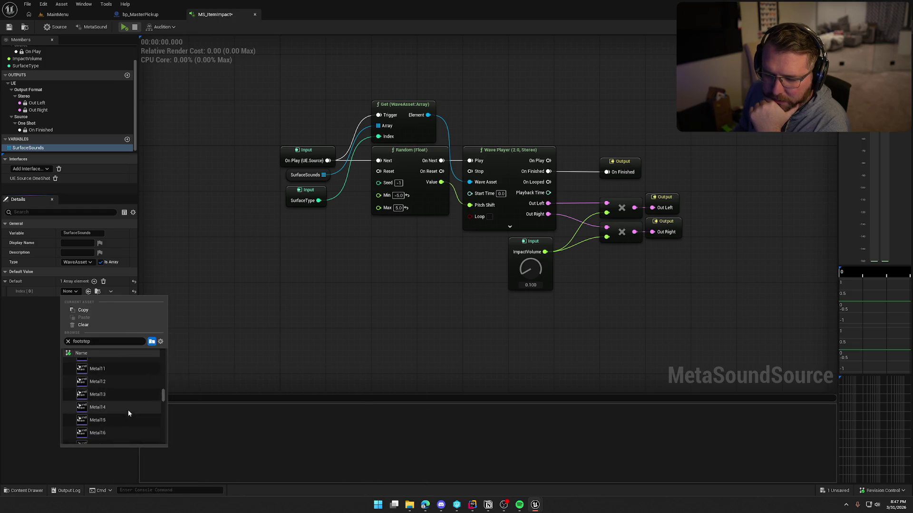
scroll(127, 412, "down", 6)
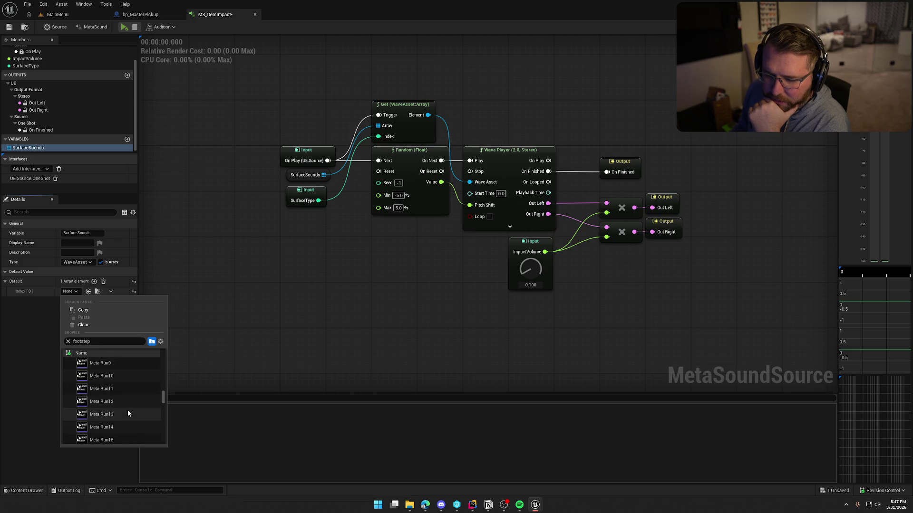
scroll(128, 410, "down", 8)
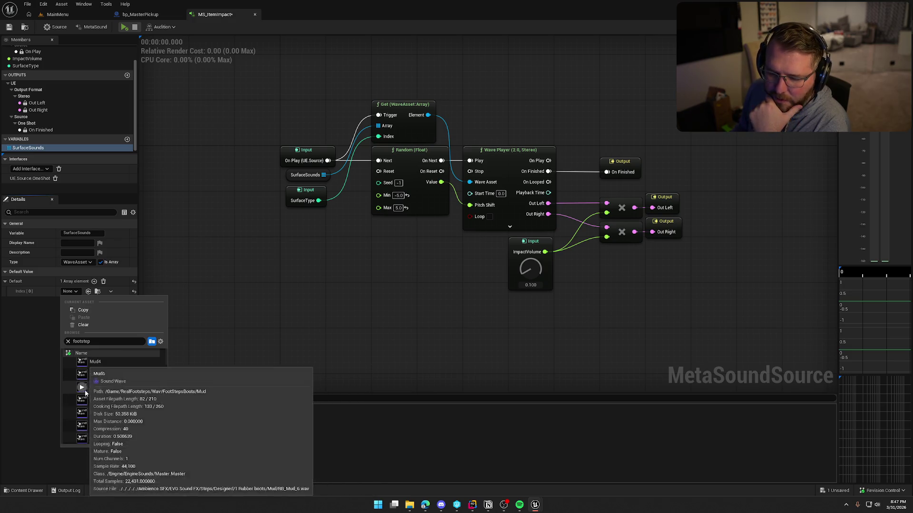
scroll(119, 395, "down", 10)
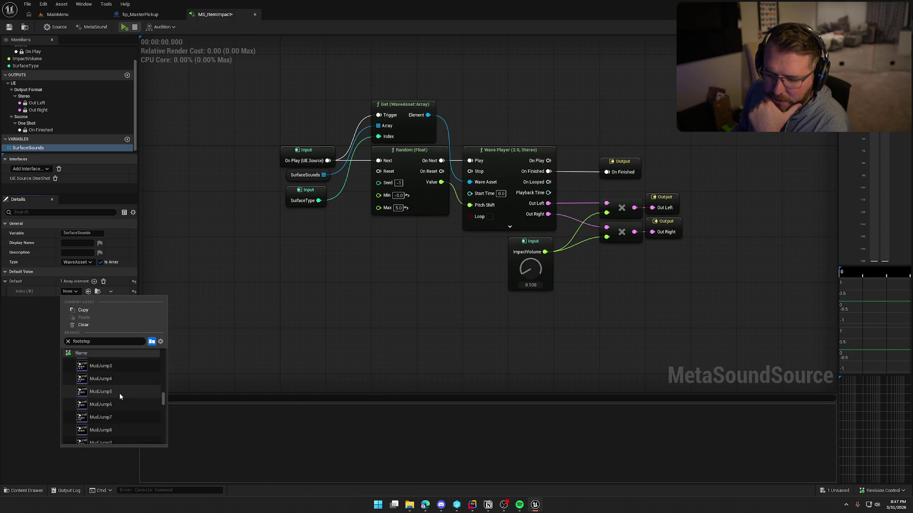
scroll(119, 395, "down", 10)
scroll(119, 395, "down", 10)
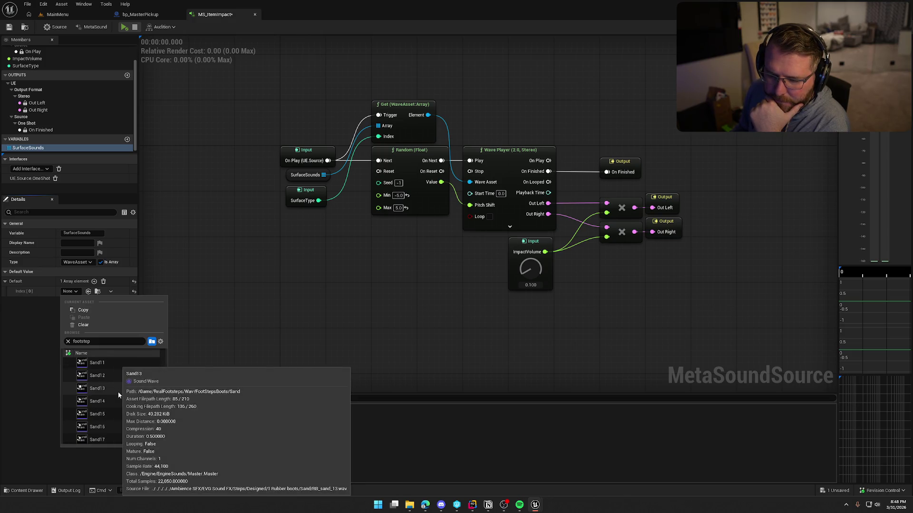
scroll(118, 393, "down", 5)
scroll(118, 394, "down", 15)
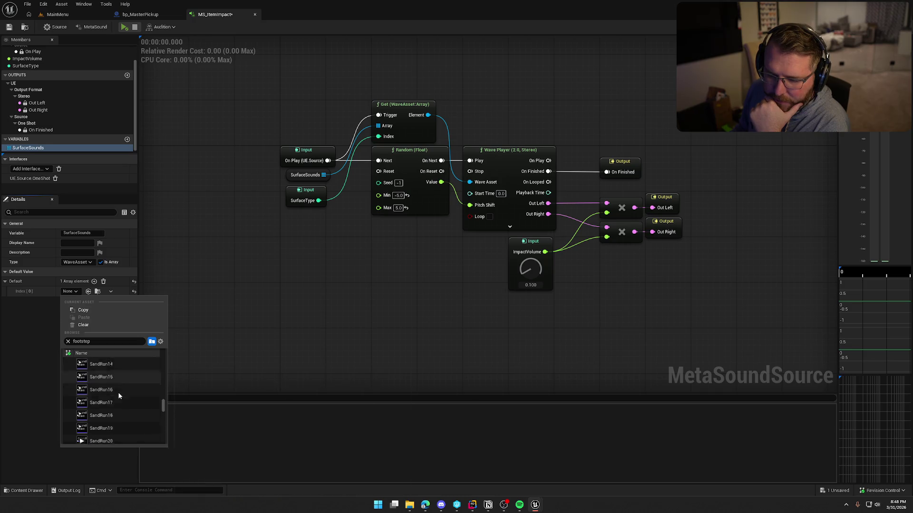
scroll(115, 399, "down", 15)
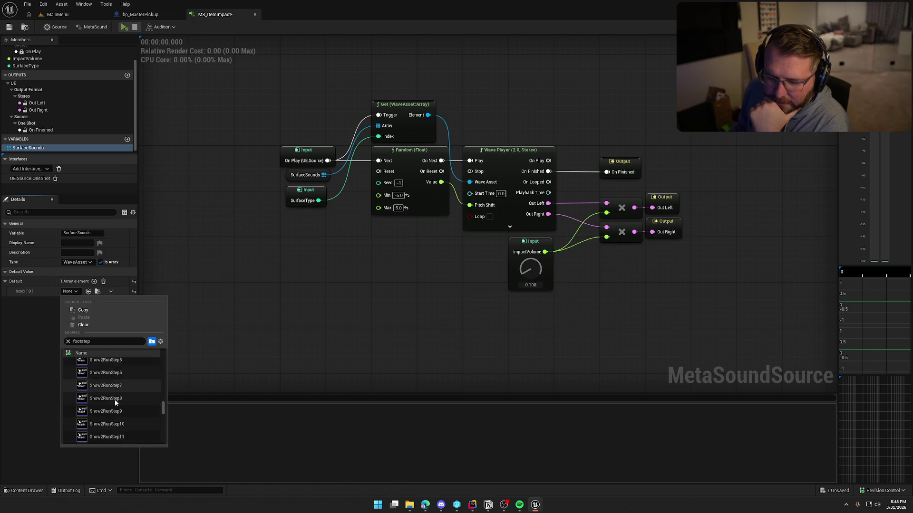
scroll(130, 400, "down", 8)
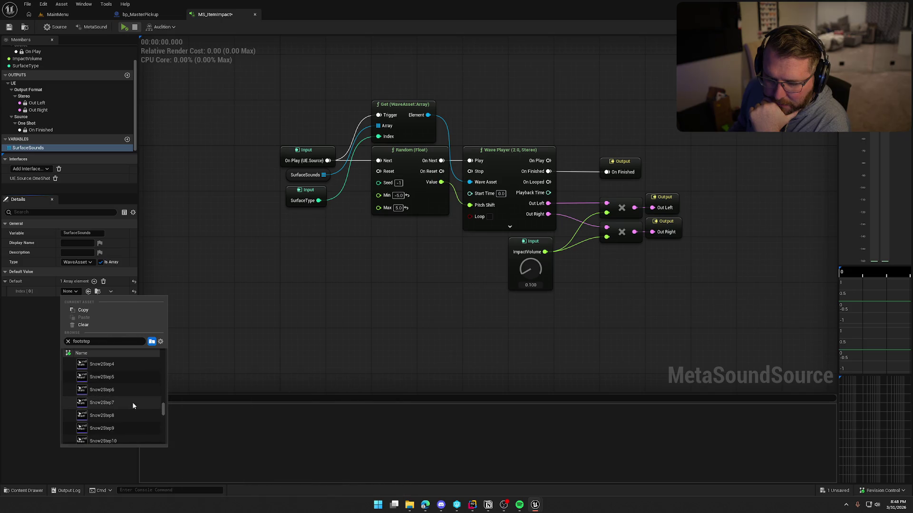
scroll(132, 402, "down", 12)
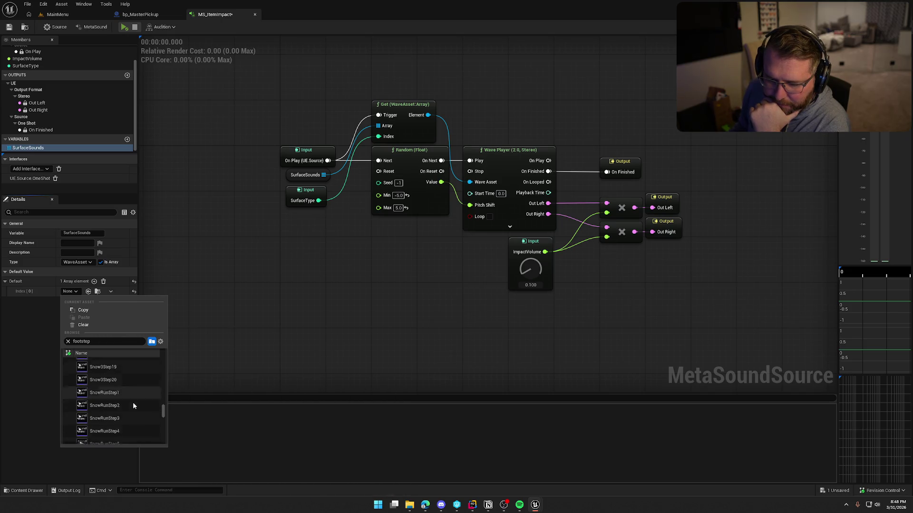
scroll(132, 405, "down", 15)
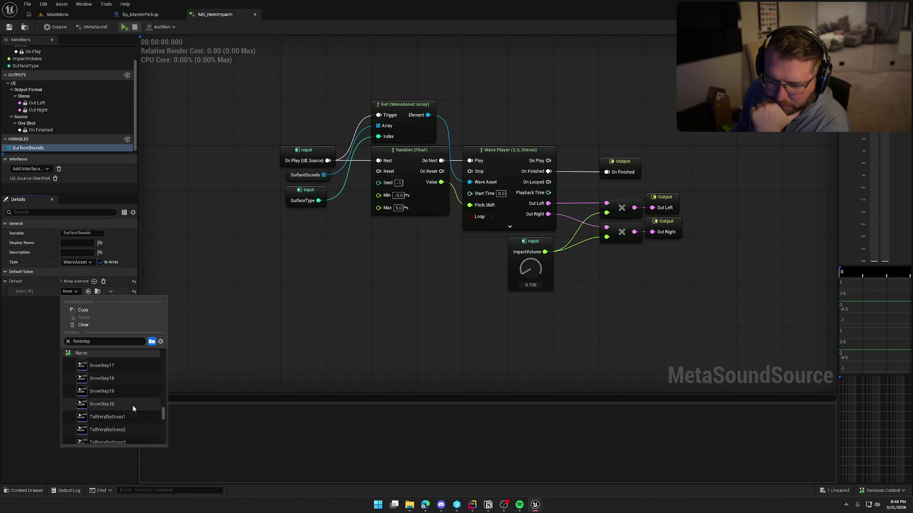
scroll(129, 403, "down", 15)
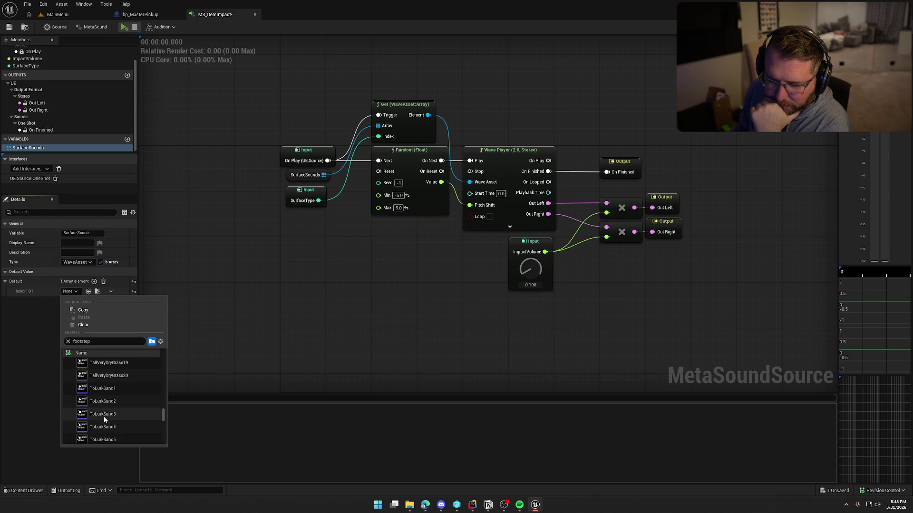
scroll(135, 416, "down", 15)
scroll(138, 413, "down", 2)
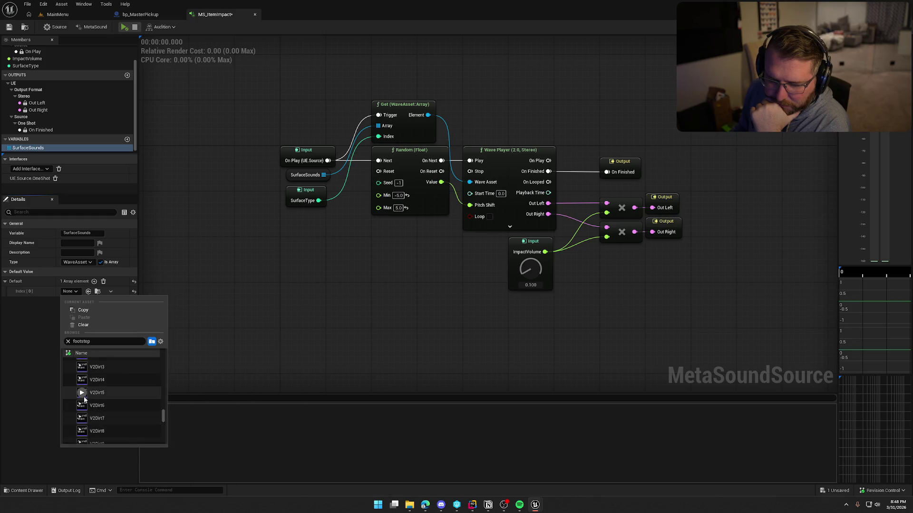
left_click(82, 393)
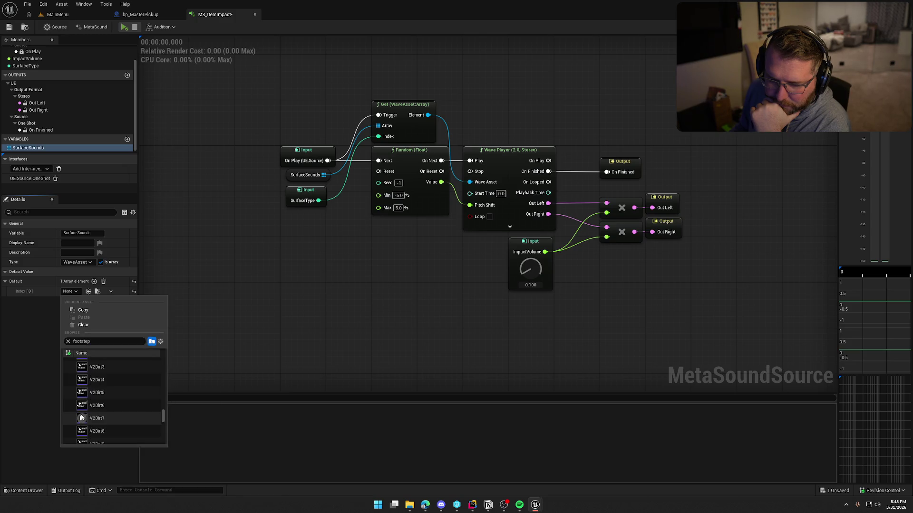
left_click(98, 427)
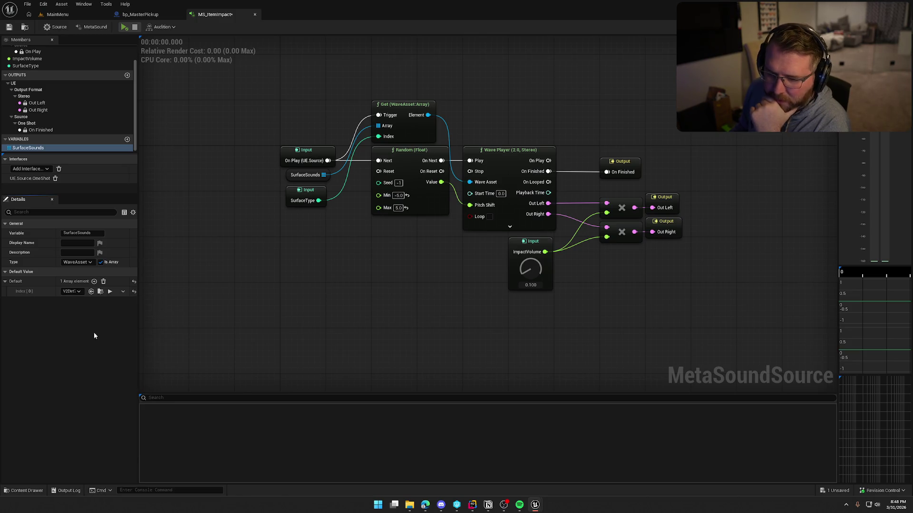
Add a second SurfaceSounds element holding the Grass5 sound.
left_click(94, 282)
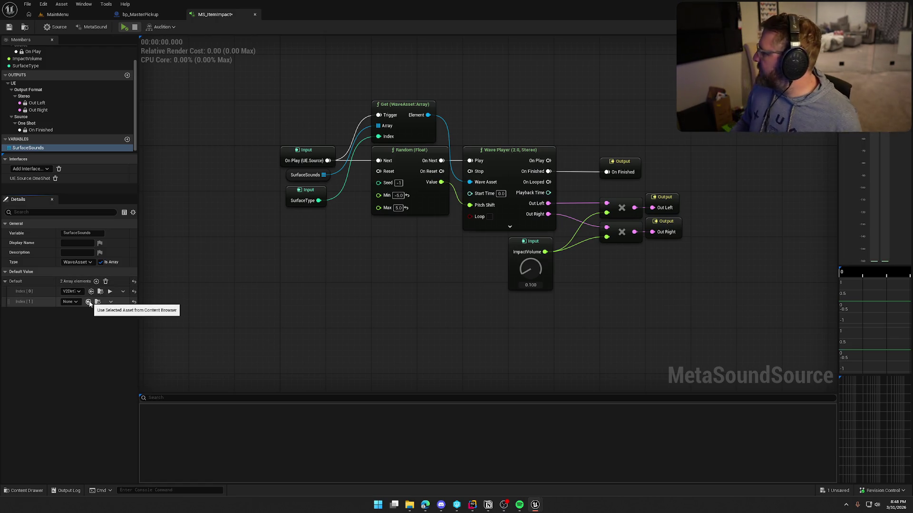
left_click(70, 302)
type("gra")
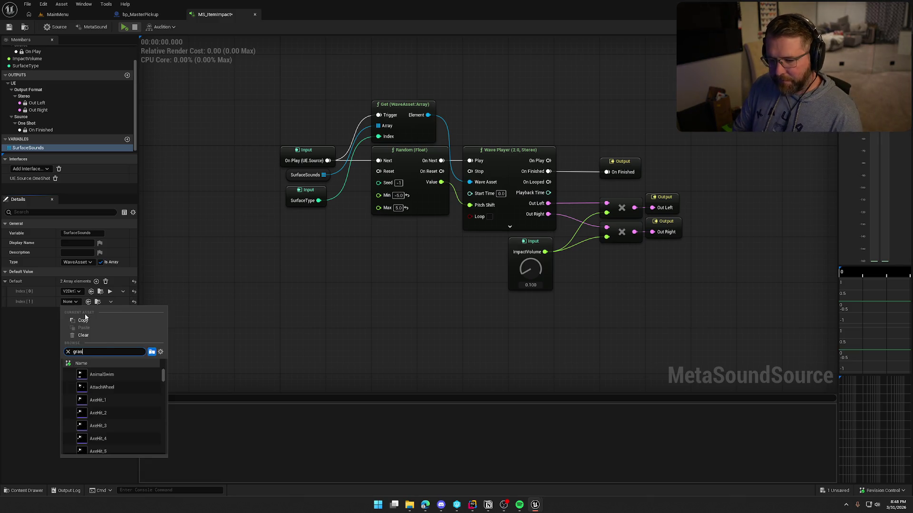
type("s")
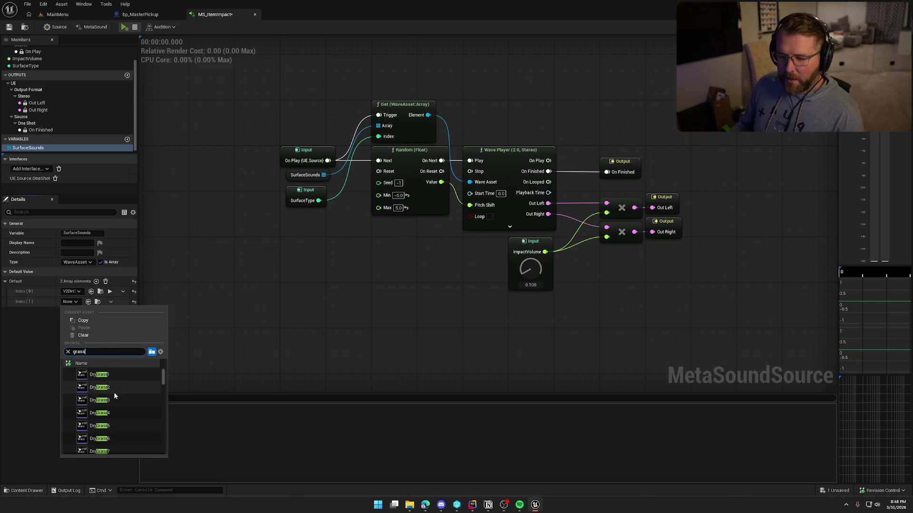
scroll(124, 404, "down", 5)
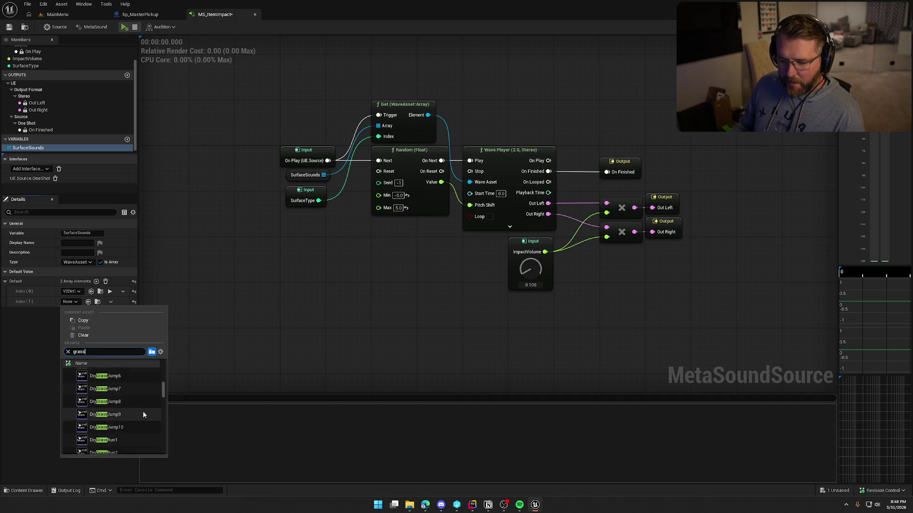
scroll(144, 411, "down", 6)
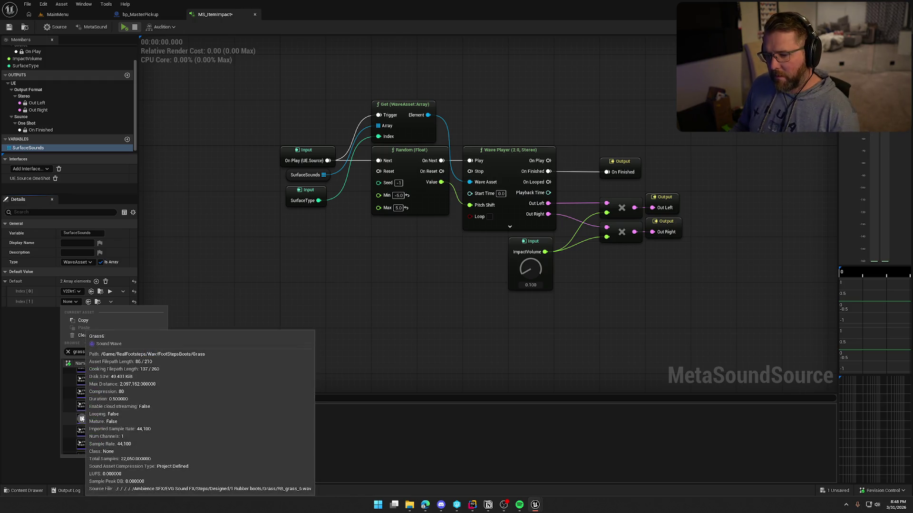
left_click(79, 405)
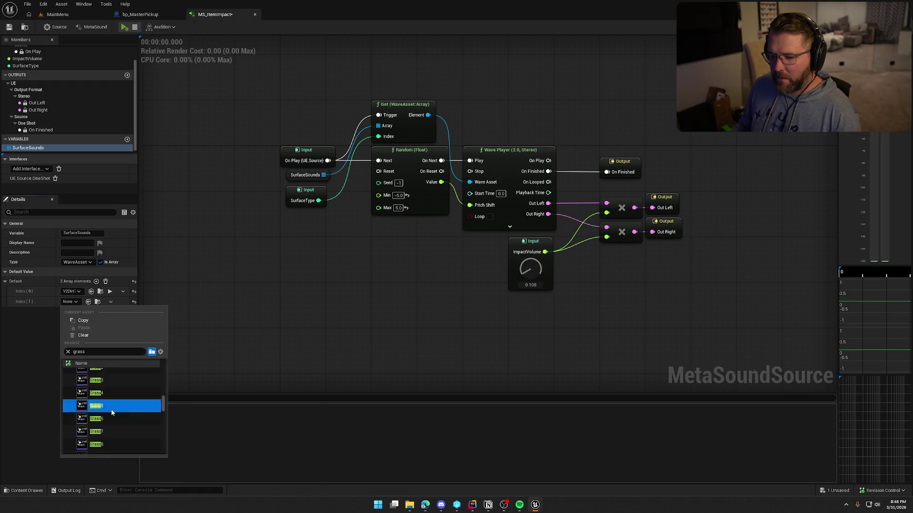
Add third and fourth elements set to Dirt4 and, after previewing, Gravel6.
left_click(96, 282)
left_click(69, 312)
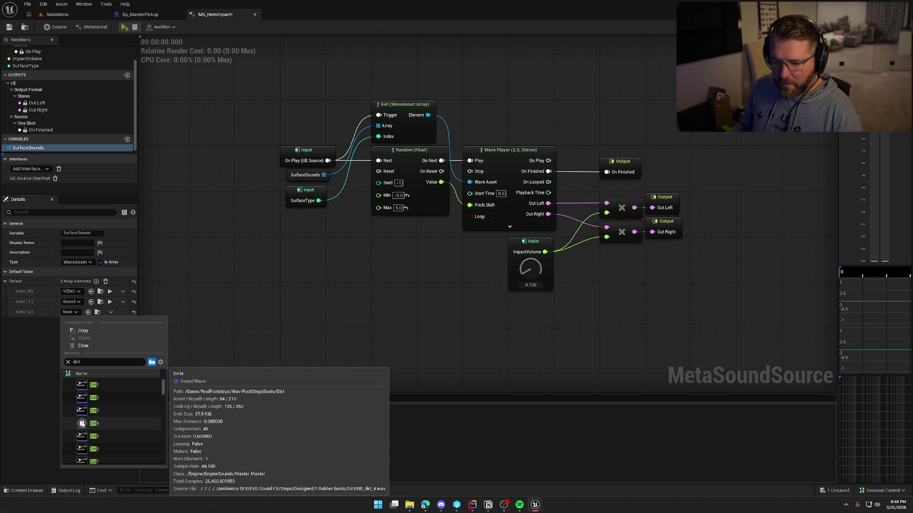
left_click(101, 424)
left_click(96, 281)
left_click(71, 323)
type("grav")
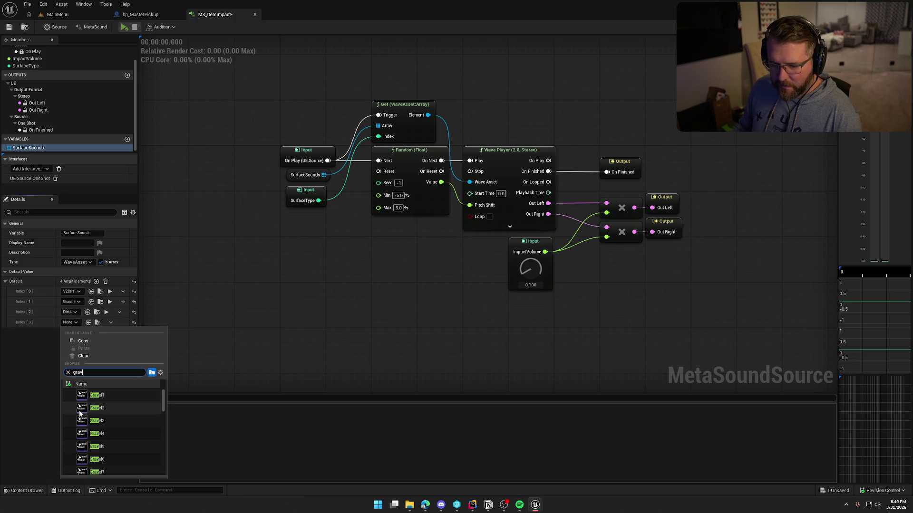
left_click(79, 410)
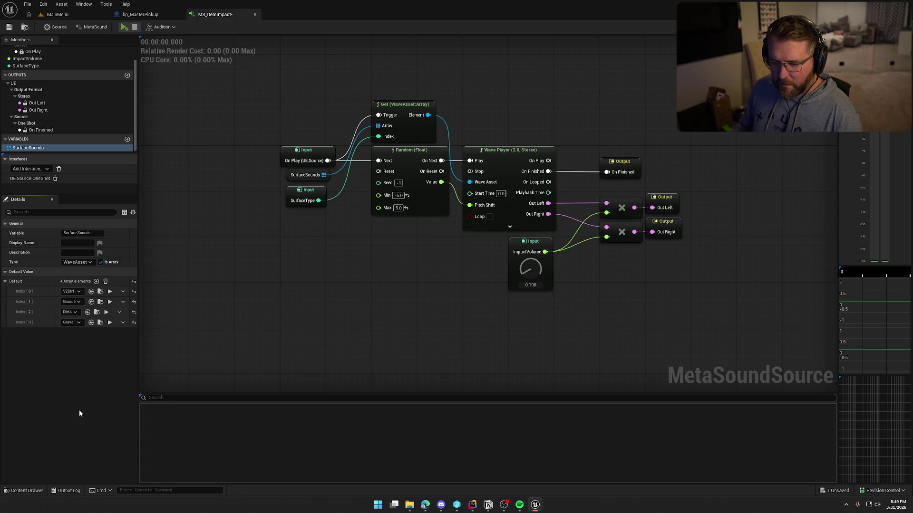
left_click(110, 322)
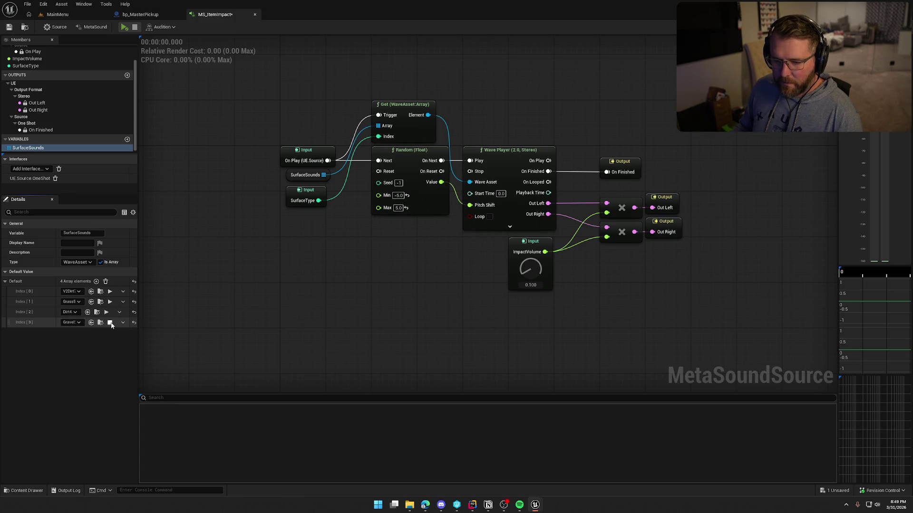
left_click(82, 324)
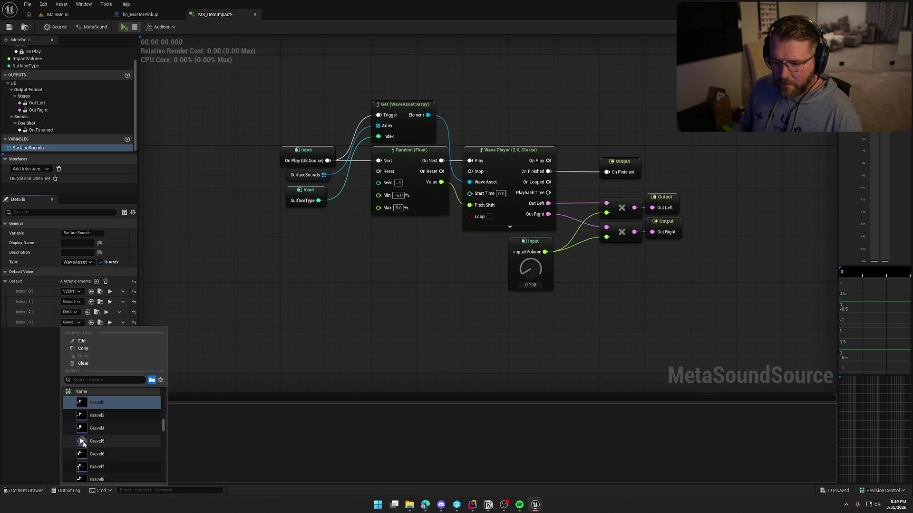
left_click(82, 455)
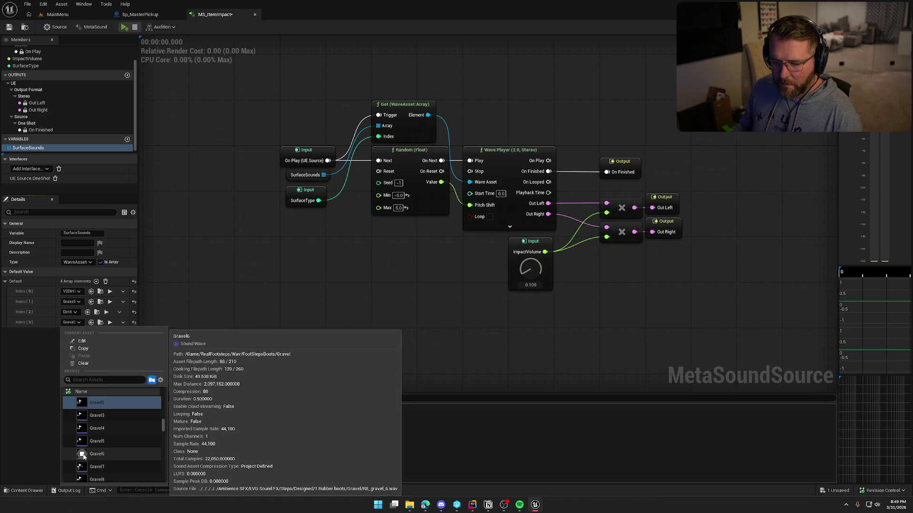
left_click(87, 456)
Add a fifth SurfaceSounds element and assign it a Snow2 step sound.
left_click(96, 281)
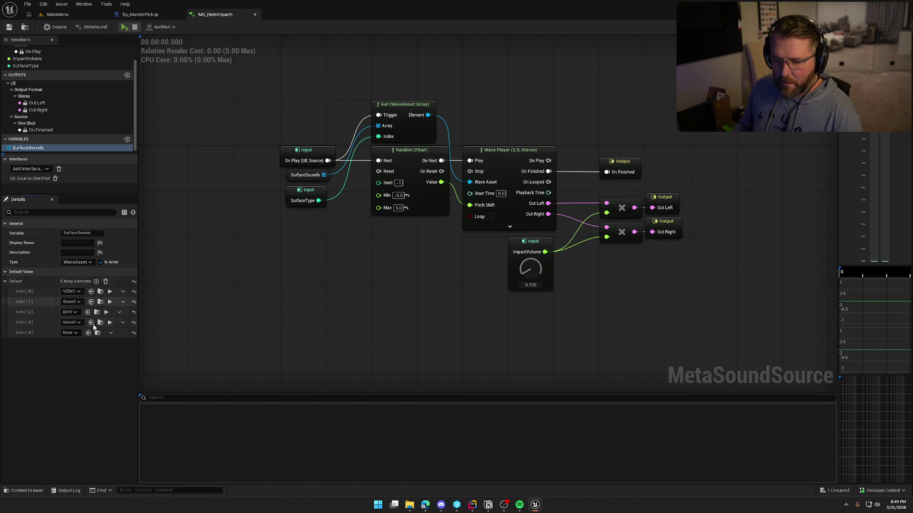
left_click(72, 333)
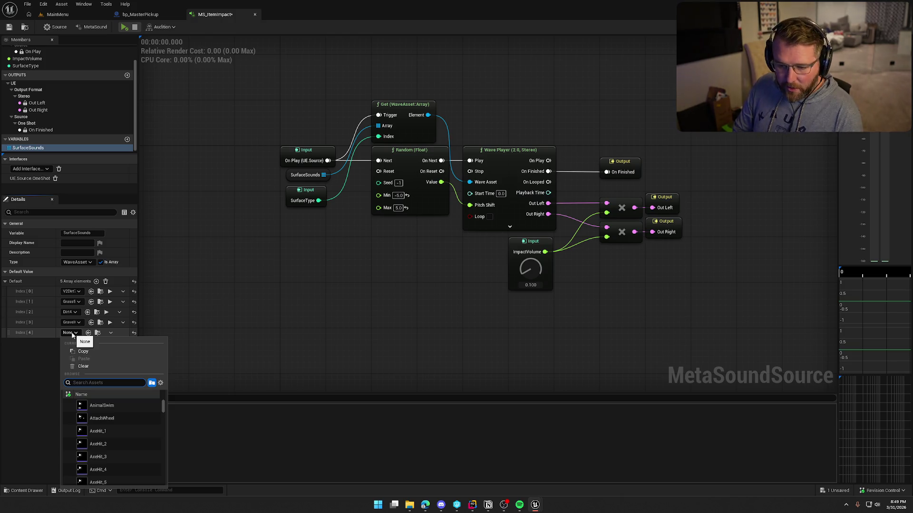
scroll(130, 435, "down", 3)
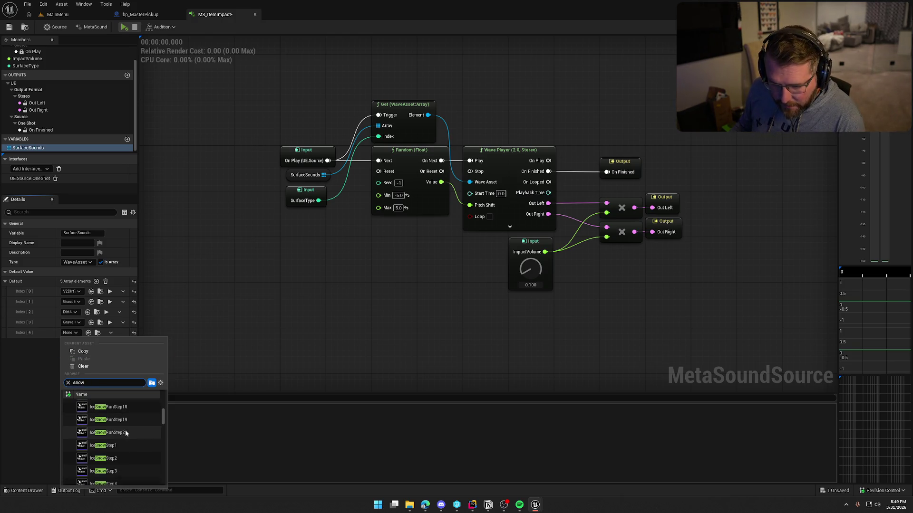
scroll(130, 435, "down", 5)
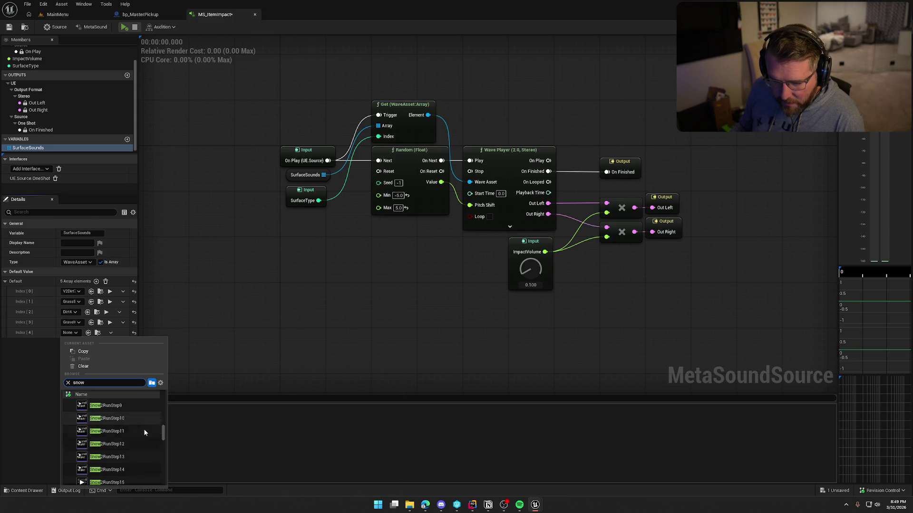
scroll(142, 432, "down", 1)
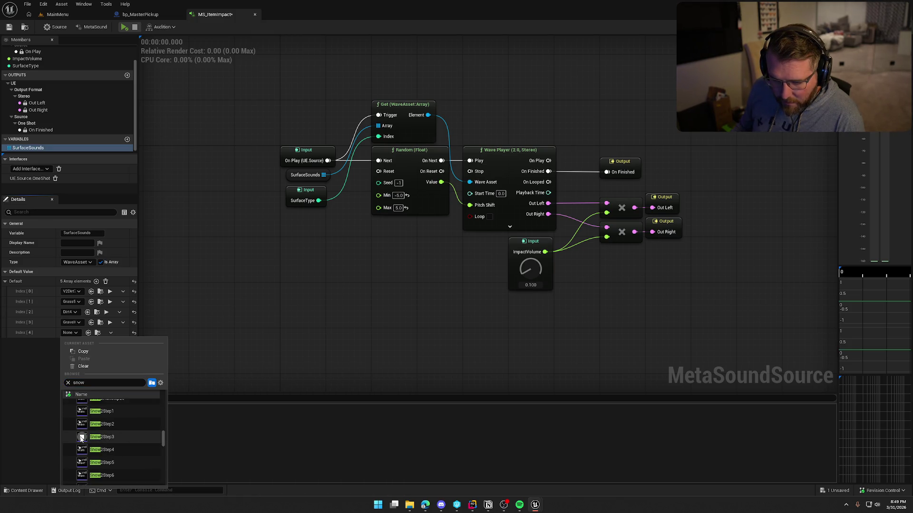
mouse_move(79, 425)
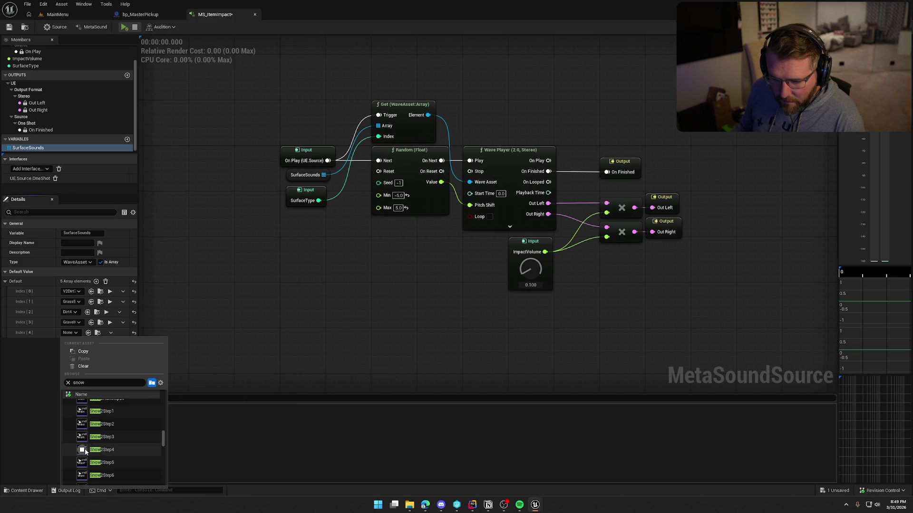
mouse_move(82, 464)
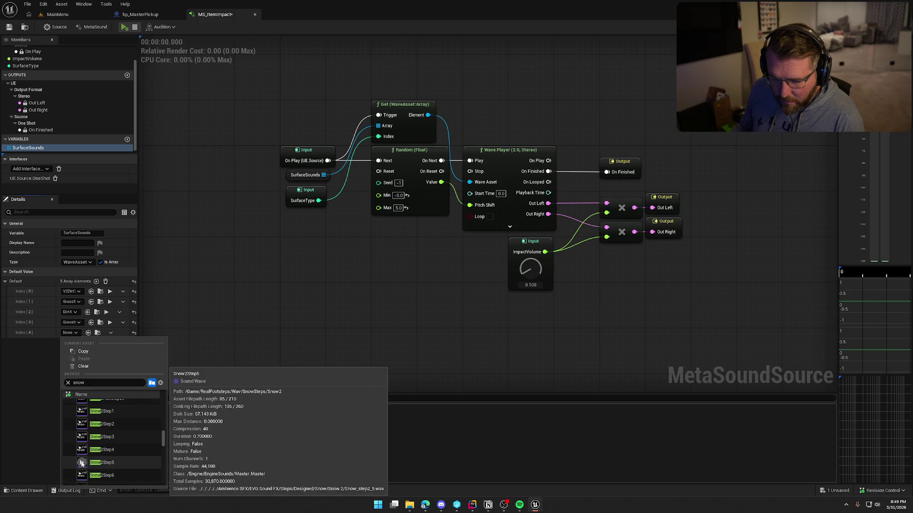
left_click(80, 447)
Preview Snow3Step3 and use it to replace Index [4]'s sound.
left_click(79, 334)
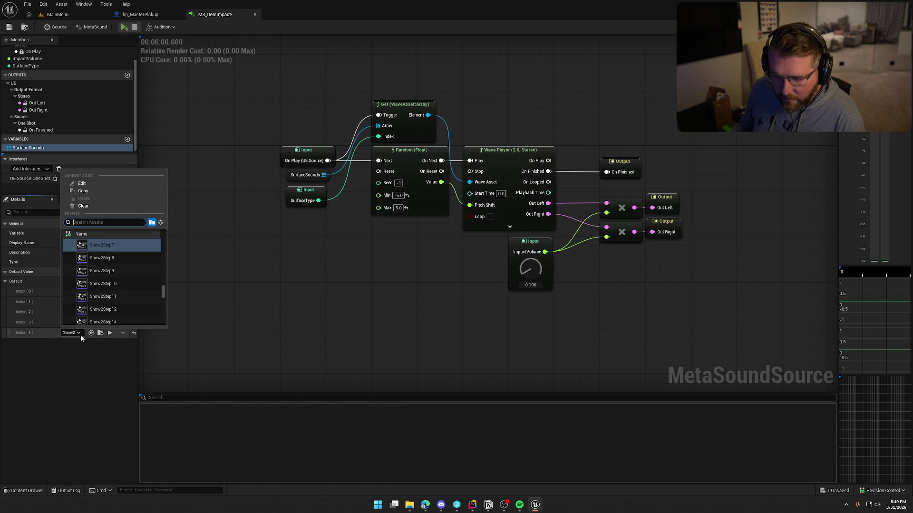
mouse_move(84, 247)
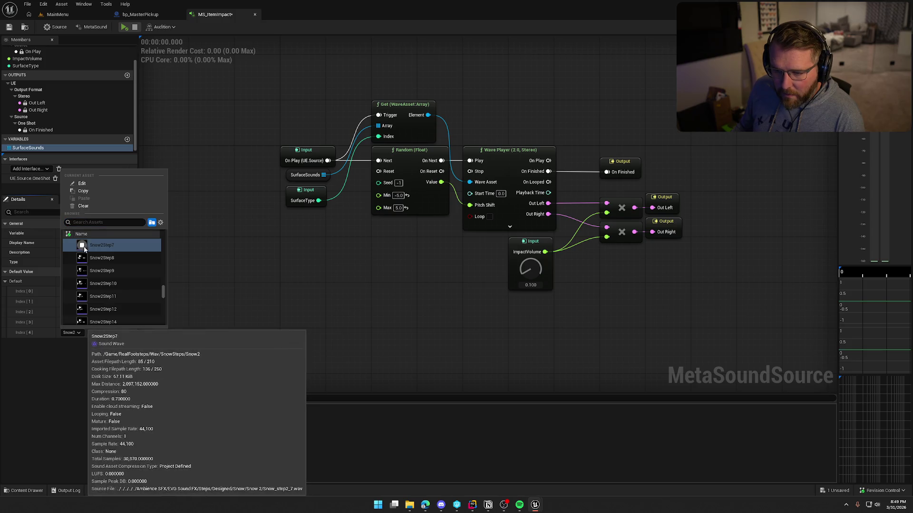
mouse_move(83, 273)
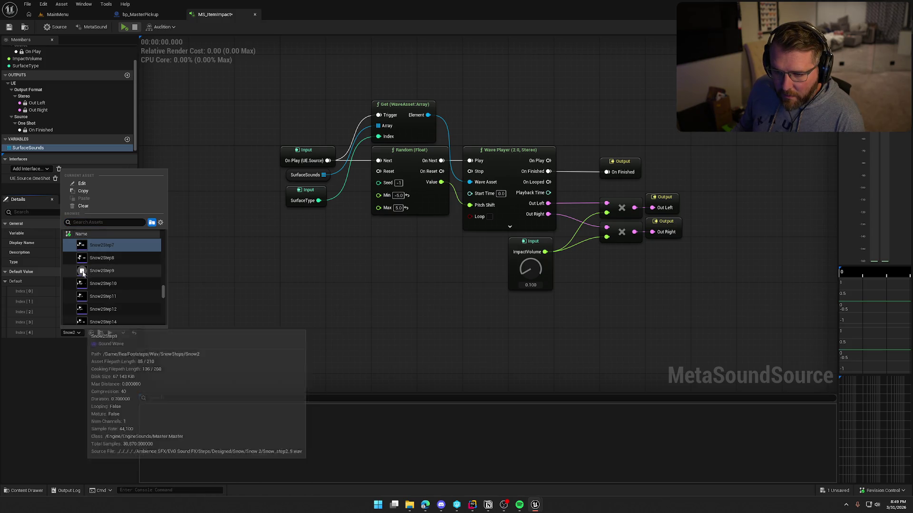
scroll(115, 295, "down", 1)
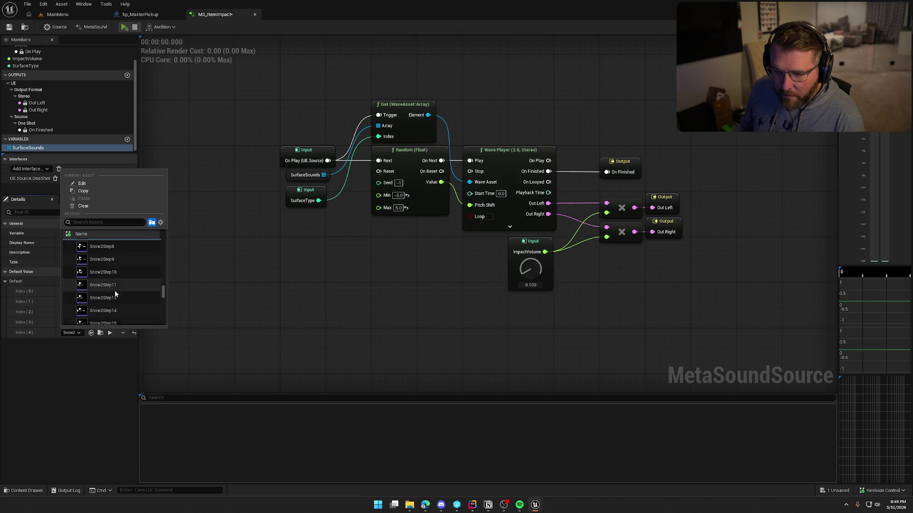
scroll(123, 295, "down", 3)
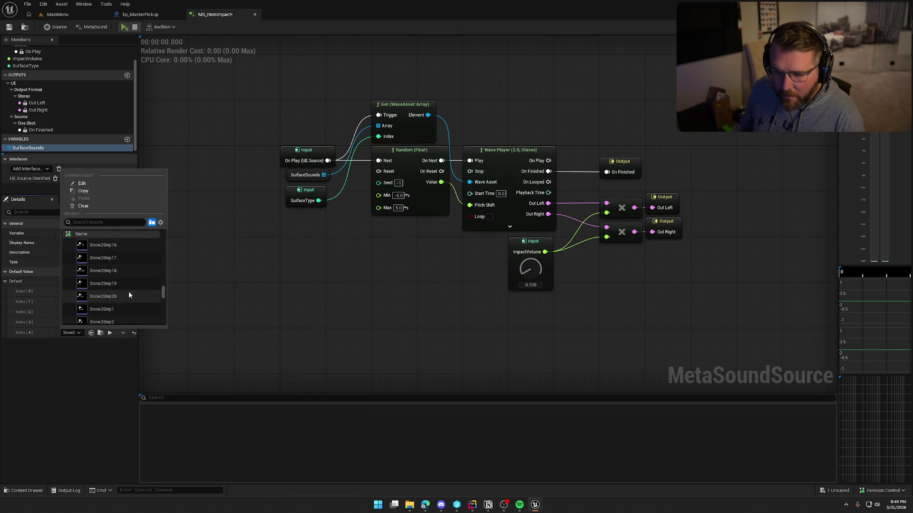
scroll(129, 296, "down", 2)
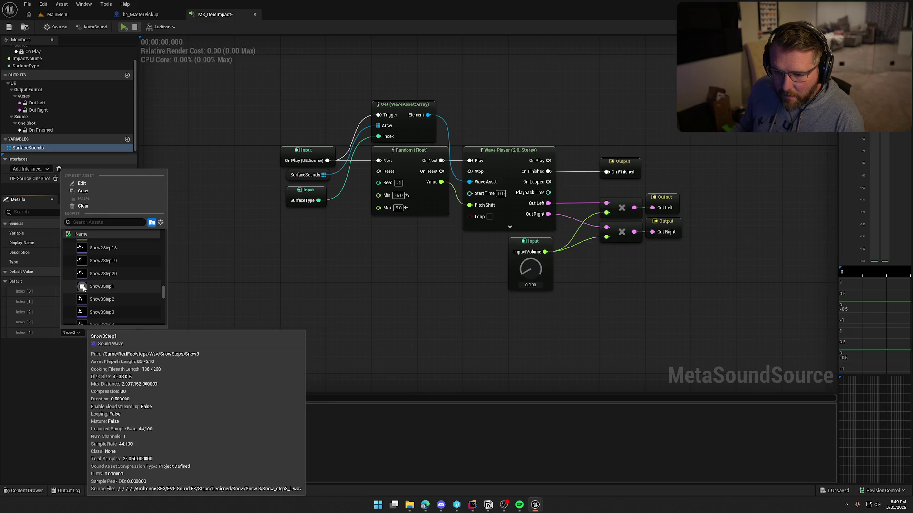
scroll(82, 285, "down", 1)
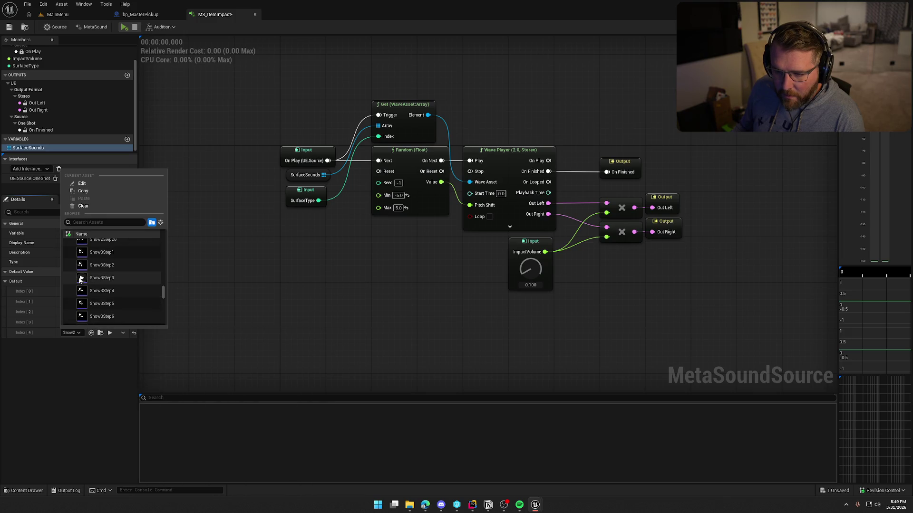
left_click(80, 279)
left_click(95, 280)
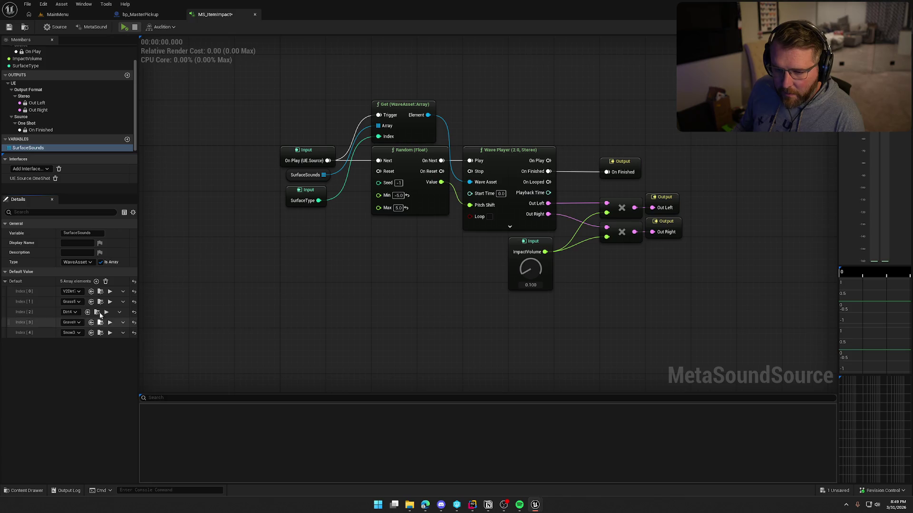
Add Index [5] and, after previewing water sounds, assign it a WaterStep sound.
left_click(96, 281)
left_click(74, 343)
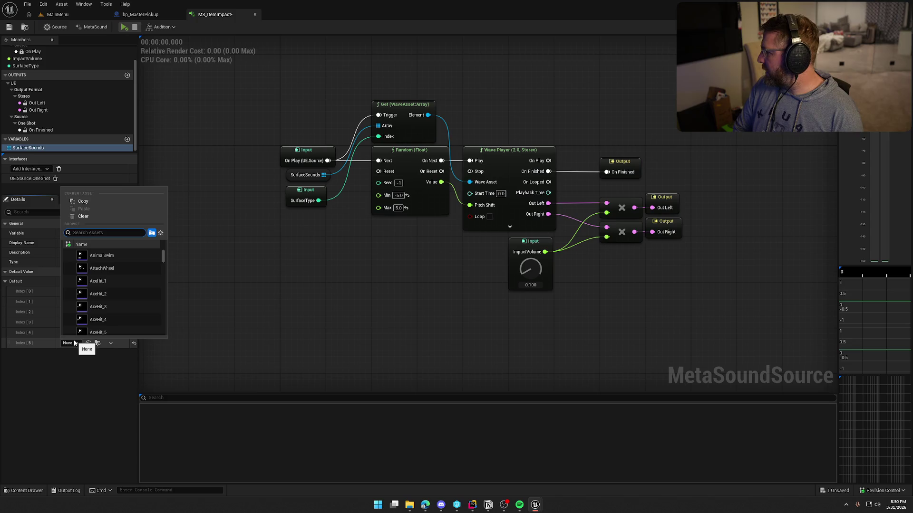
type("water")
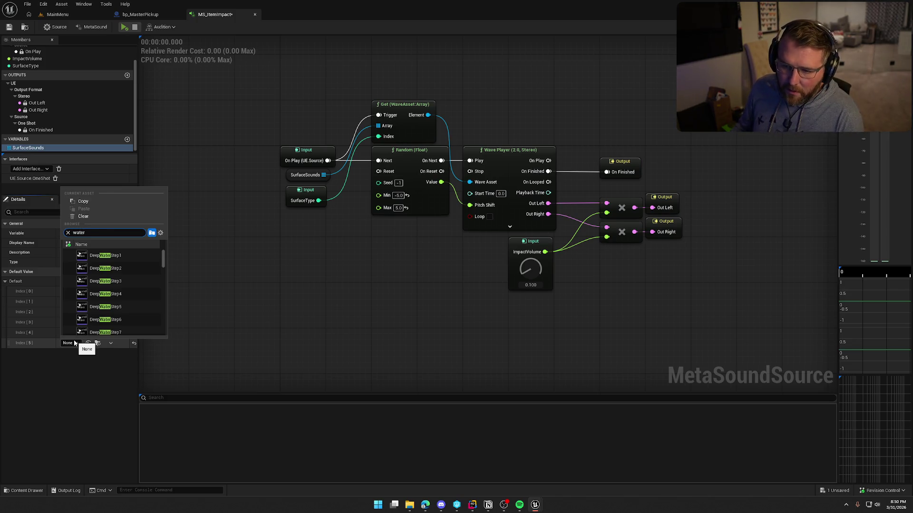
scroll(130, 290, "down", 10)
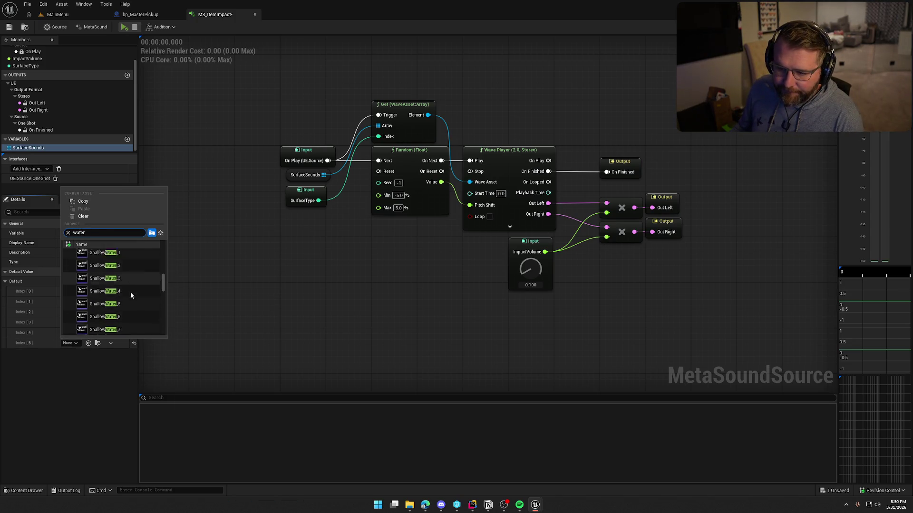
scroll(129, 293, "down", 8)
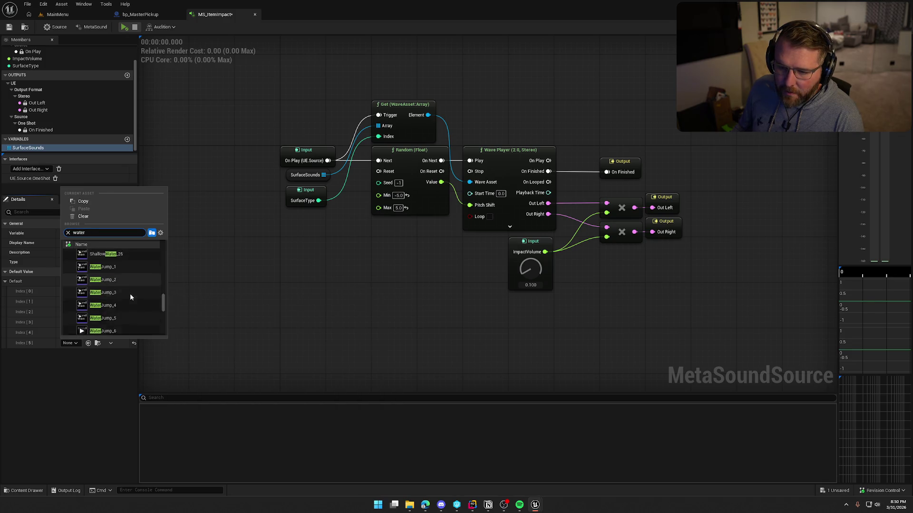
left_click(81, 279)
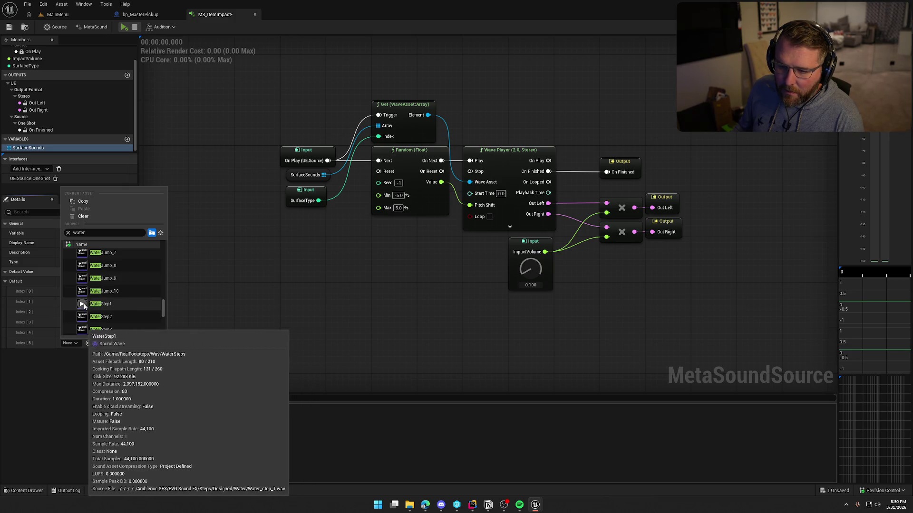
left_click(82, 317)
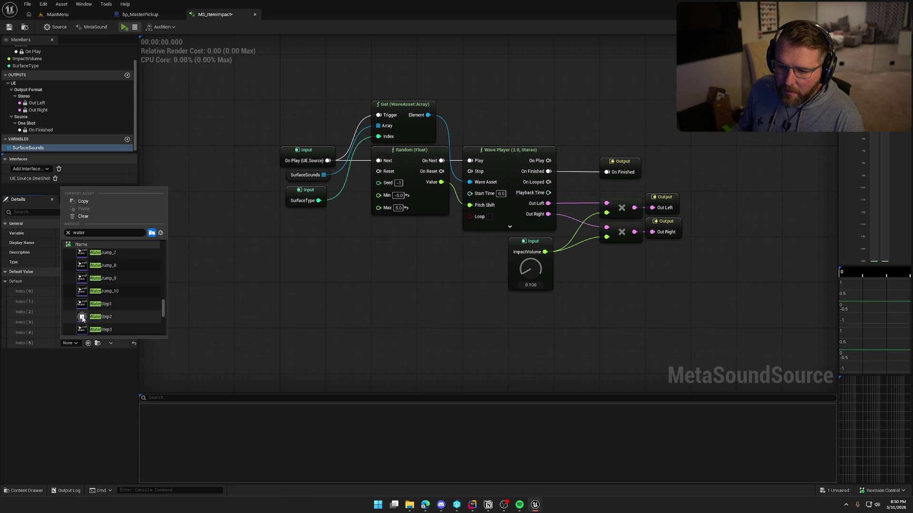
left_click(110, 317)
Add Index [6] and assign it the Sand5 sound.
left_click(96, 281)
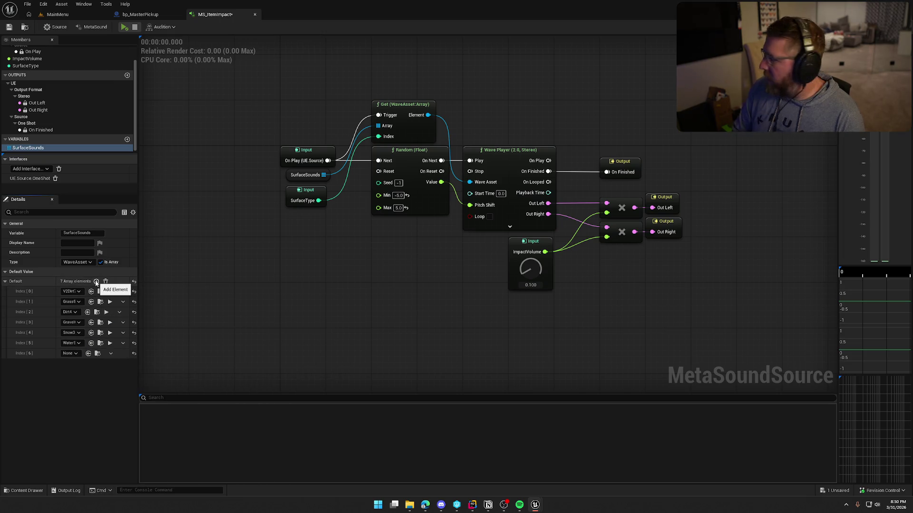
left_click(70, 353)
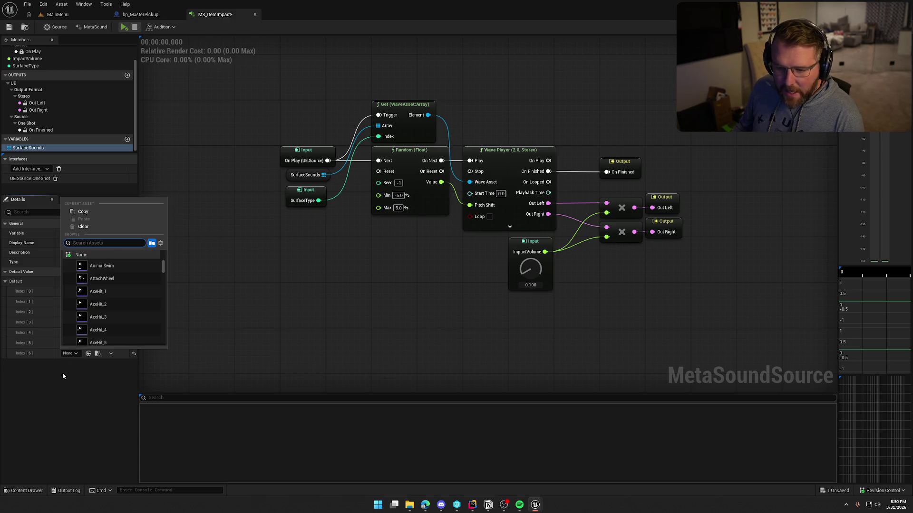
type("sand")
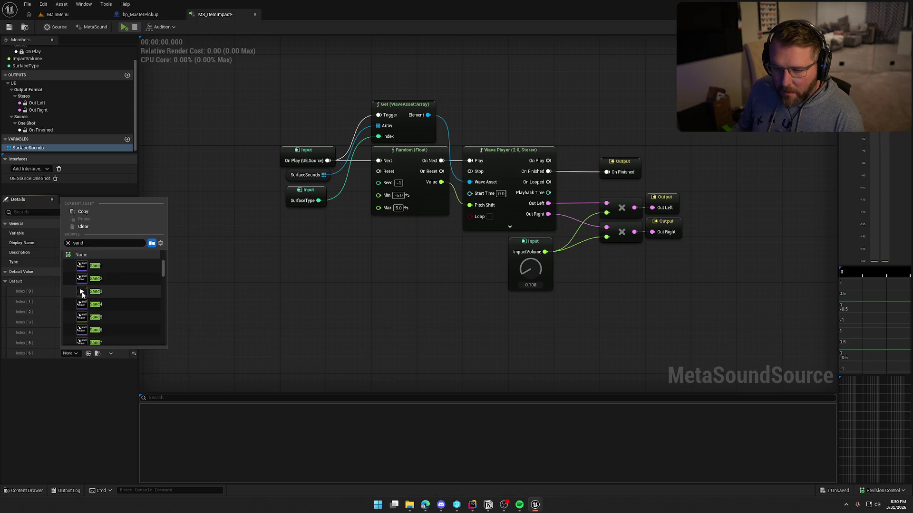
mouse_move(83, 306)
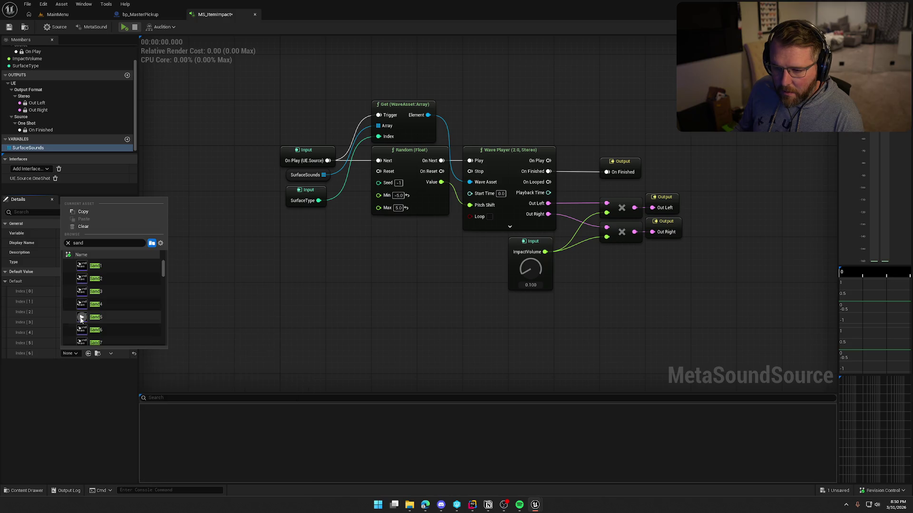
left_click(82, 317)
left_click(82, 318)
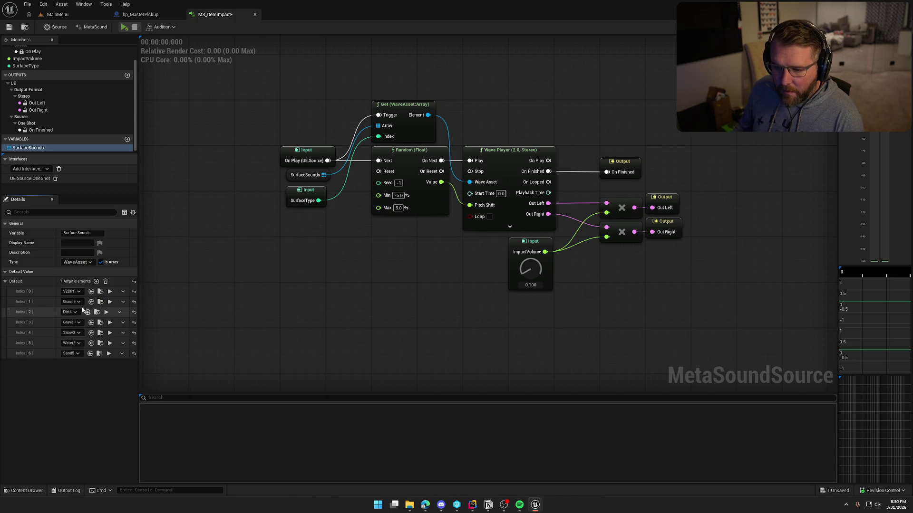
Assign DryGrass4 to Index [7] and DryGrass14 to Index [8].
left_click(96, 281)
left_click(73, 365)
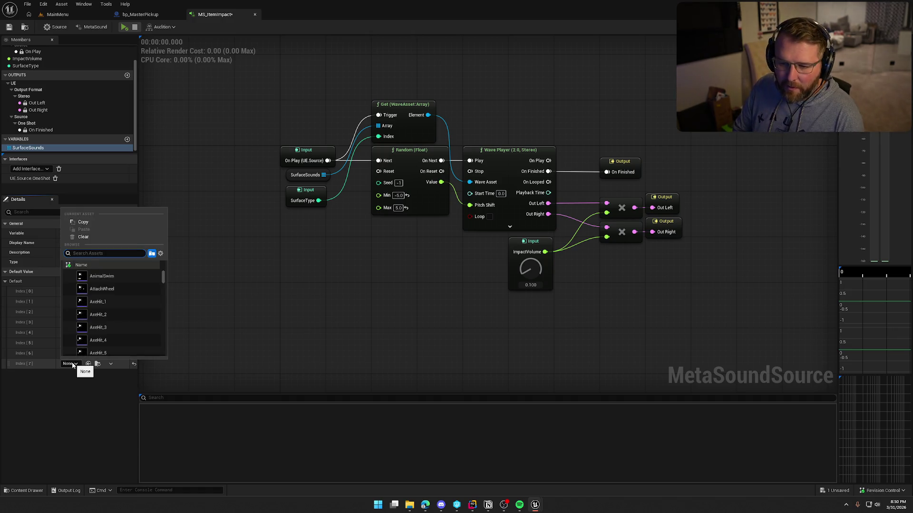
type("longra")
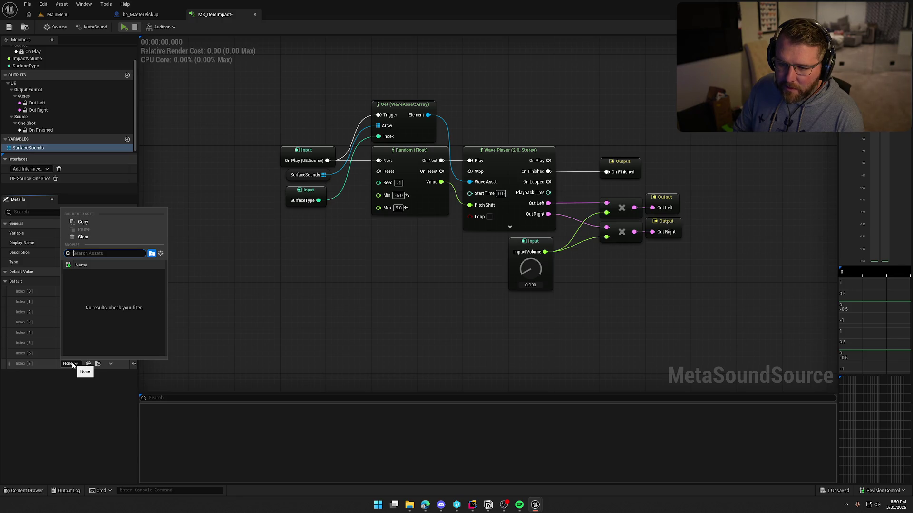
type("ss")
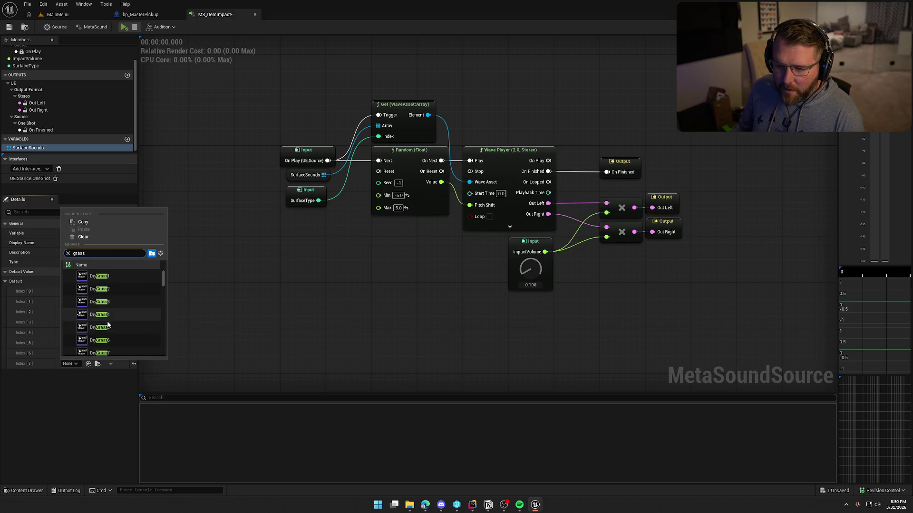
mouse_move(82, 302)
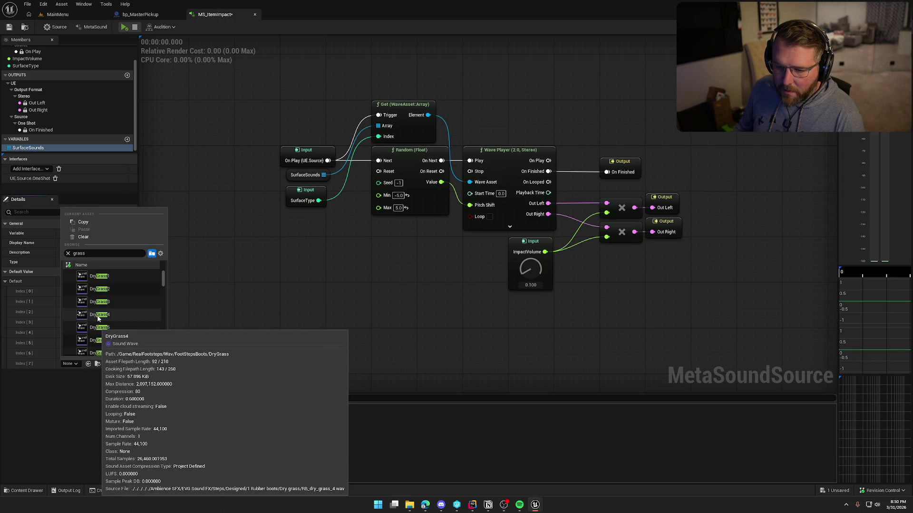
left_click(98, 318)
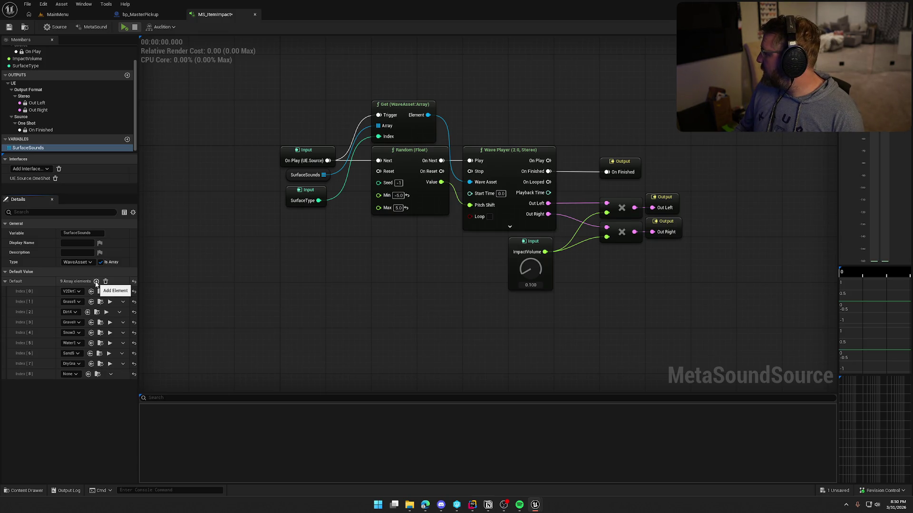
left_click(68, 375)
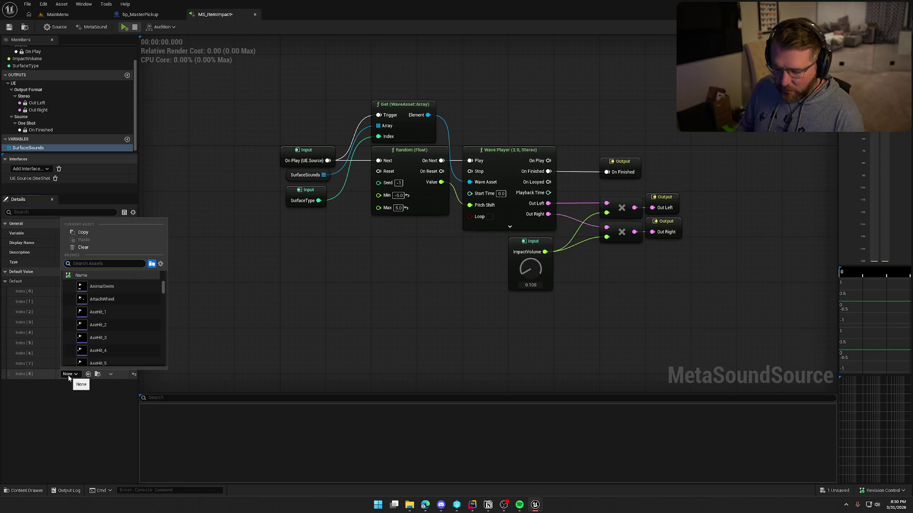
type("grass")
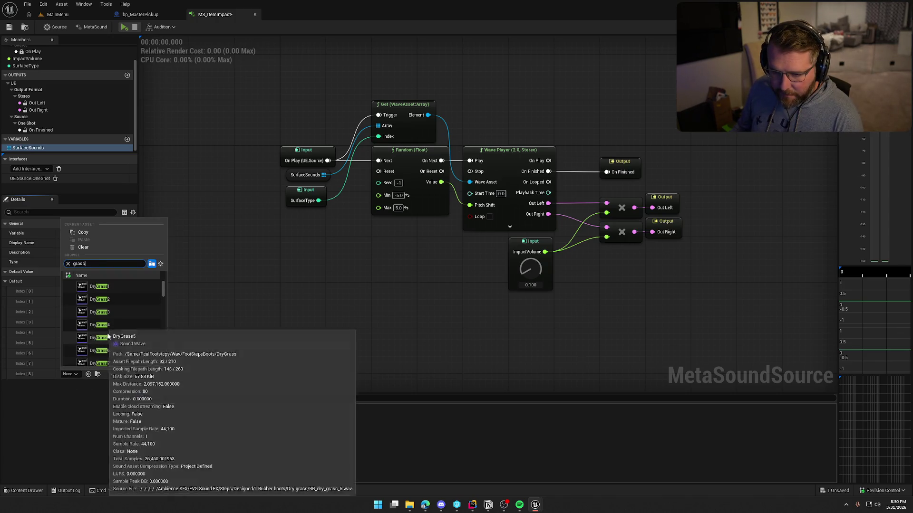
scroll(139, 334, "down", 3)
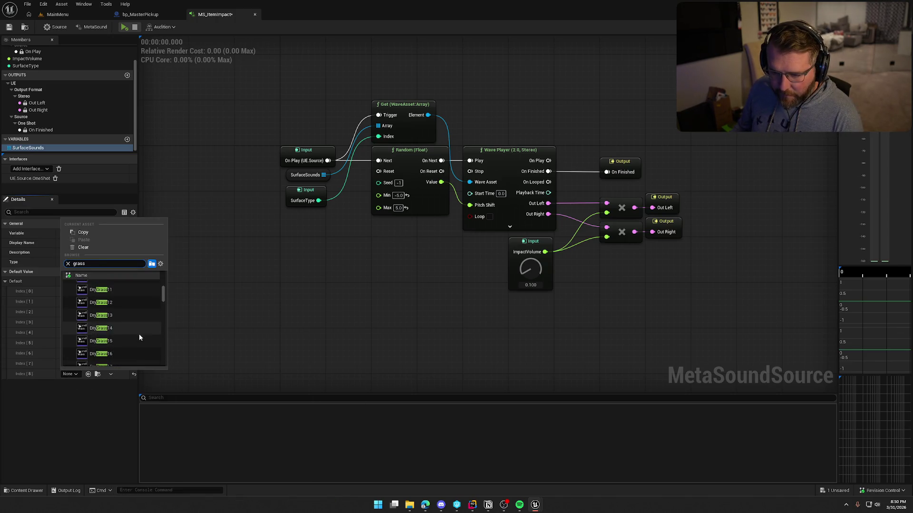
left_click(84, 332)
Add a tenth element, Index [9], holding the IceSnowStep9 sound.
left_click(96, 281)
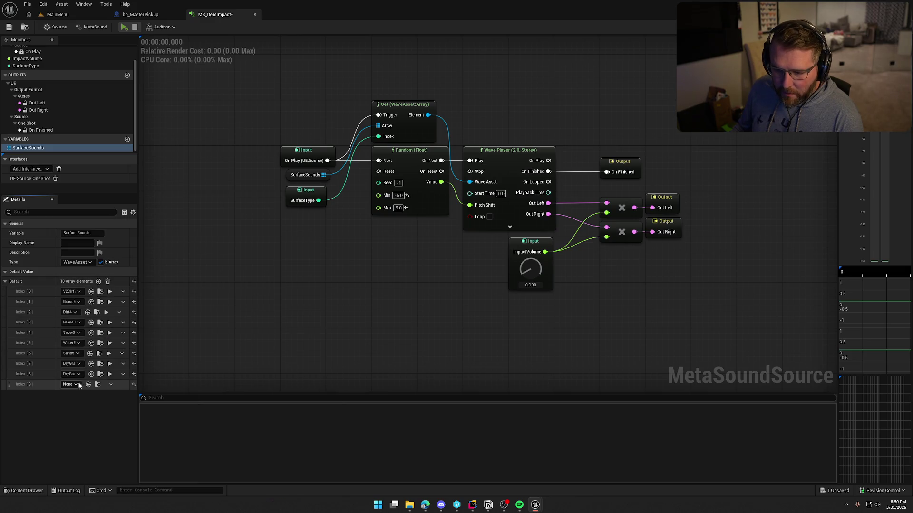
left_click(73, 385)
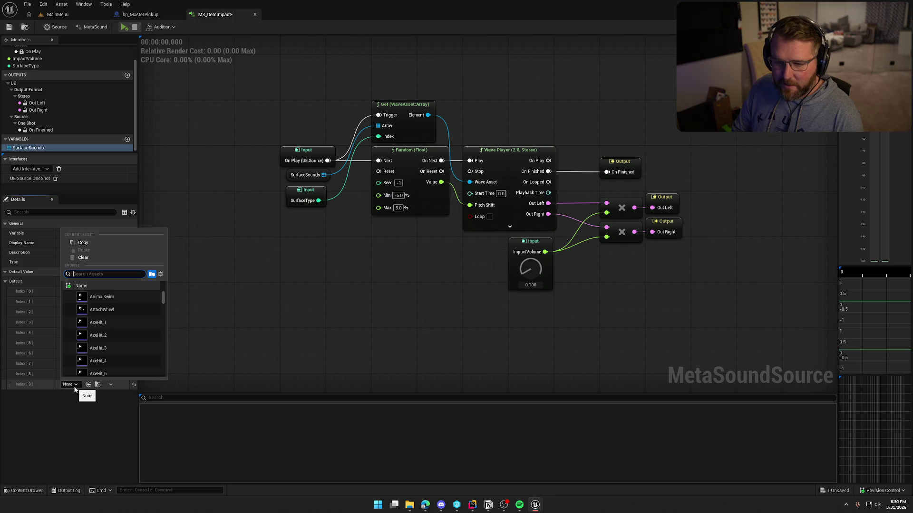
type("ice")
scroll(129, 340, "down", 8)
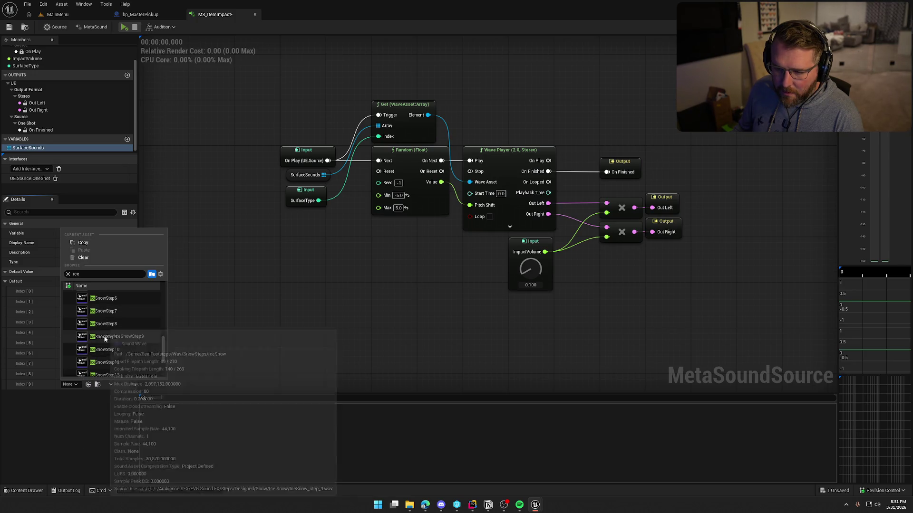
left_click(106, 337)
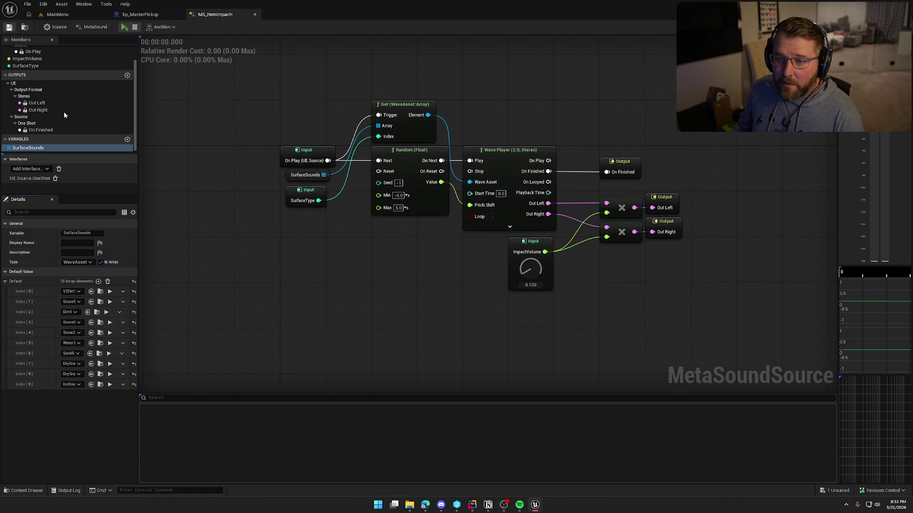
Open the GameWorld map from the Content Browser's Maps folder in the level editor.
scroll(51, 118, "up", 2)
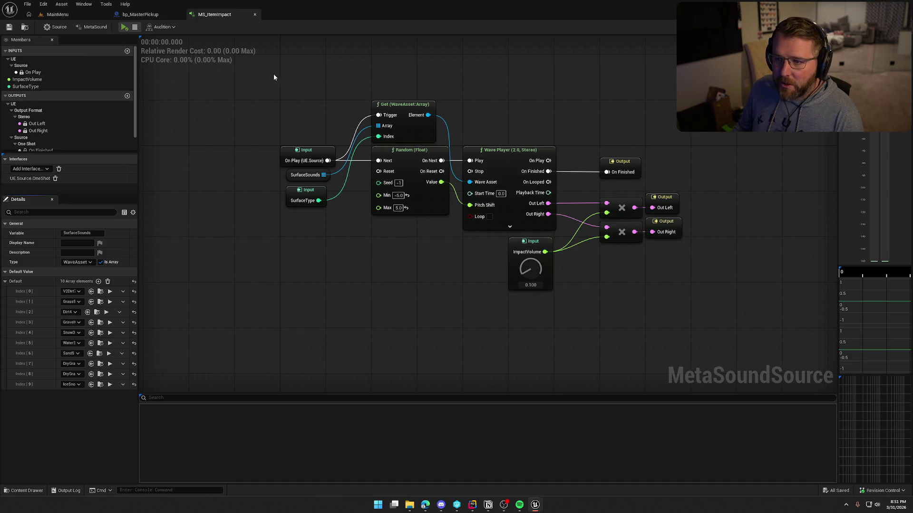
left_click(82, 17)
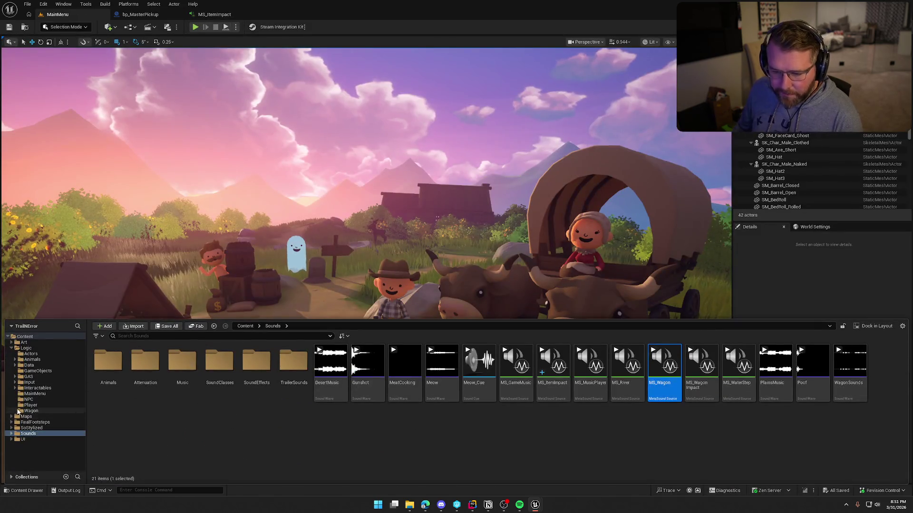
left_click(27, 417)
double_click(174, 369)
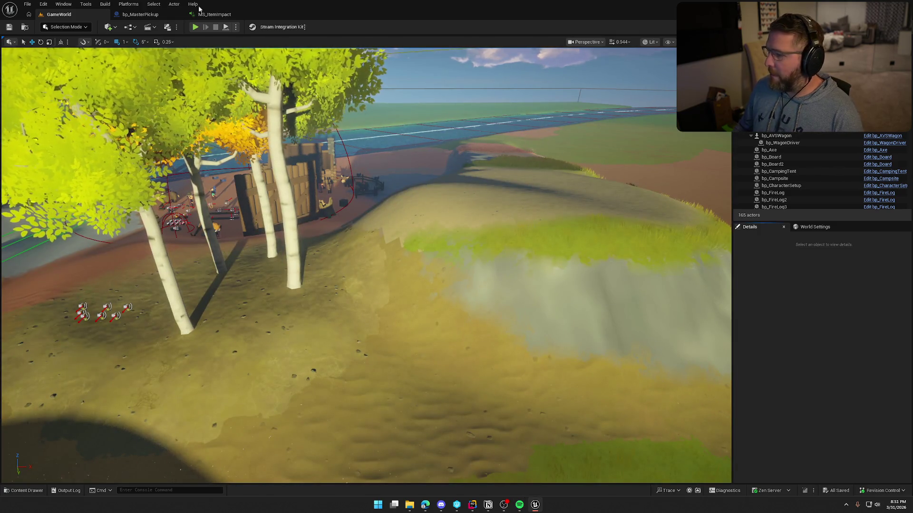
left_click(194, 28)
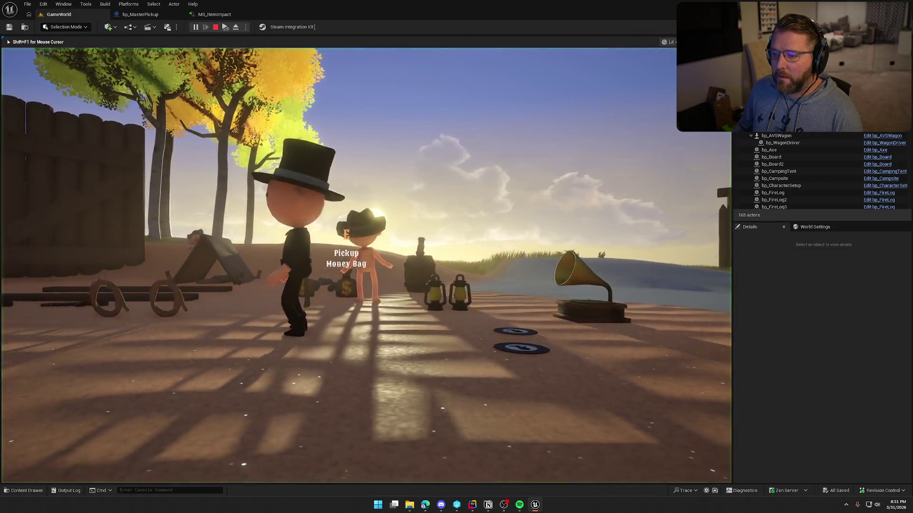
key("e")
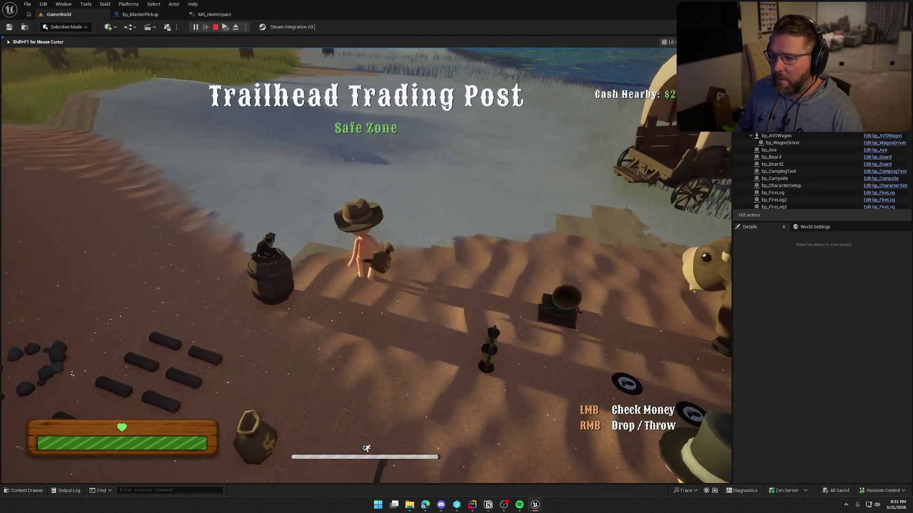
key("w")
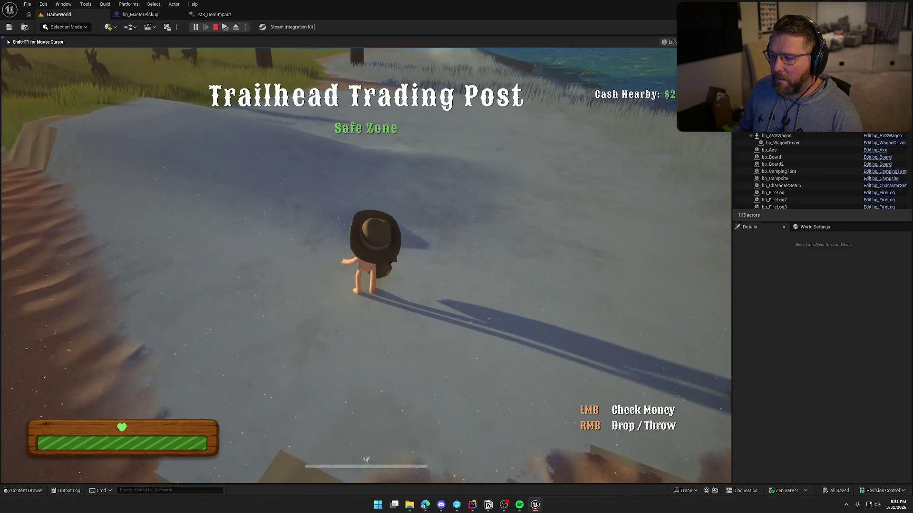
key("s")
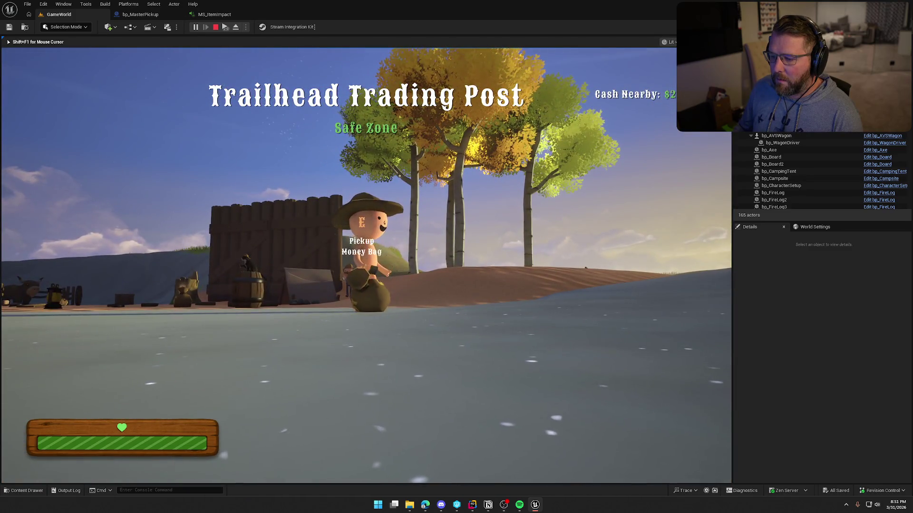
key("shift+w")
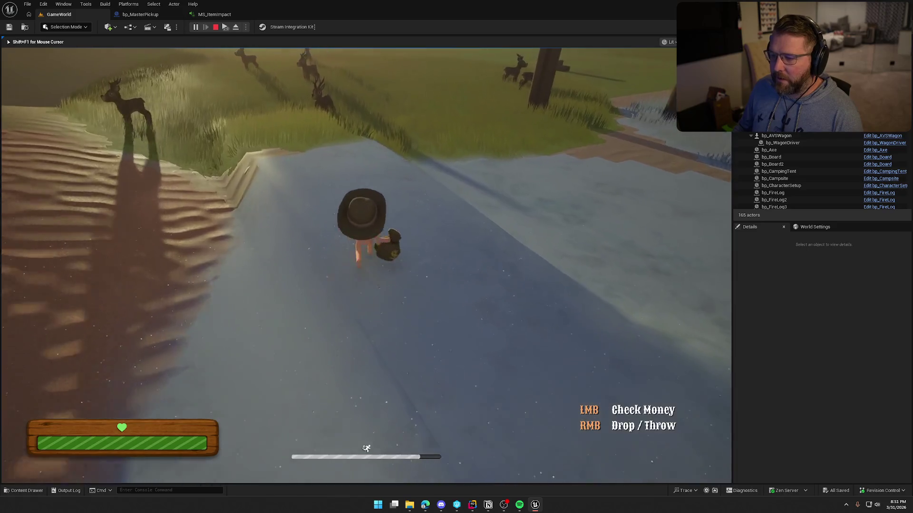
key("s")
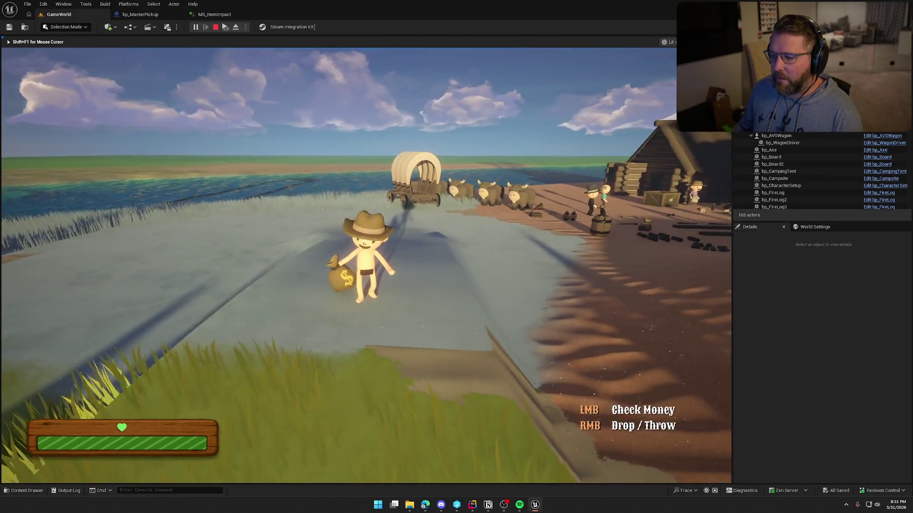
scroll(366, 266, "up", 5)
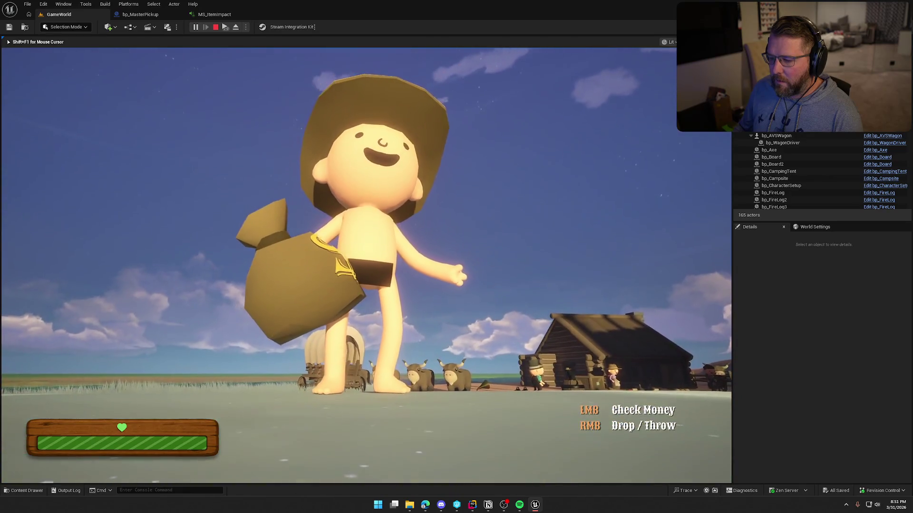
right_click(366, 267)
key("e")
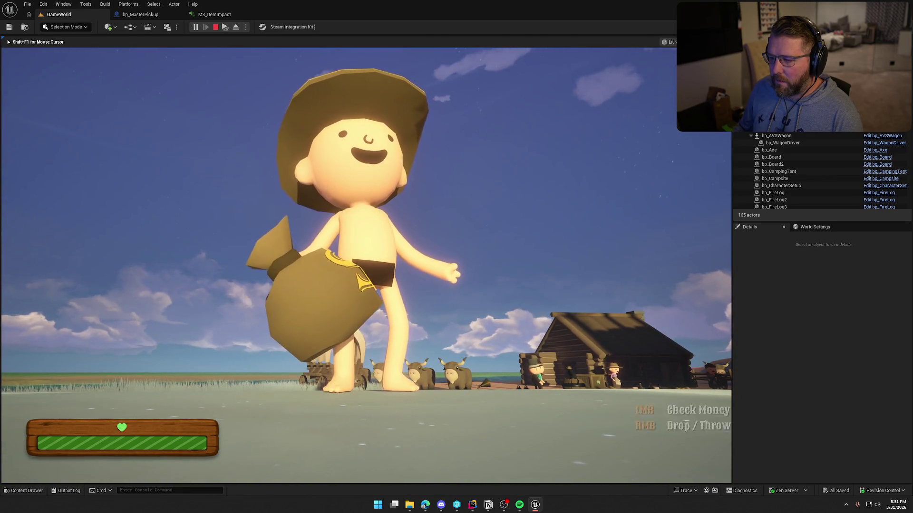
scroll(366, 266, "down", 5)
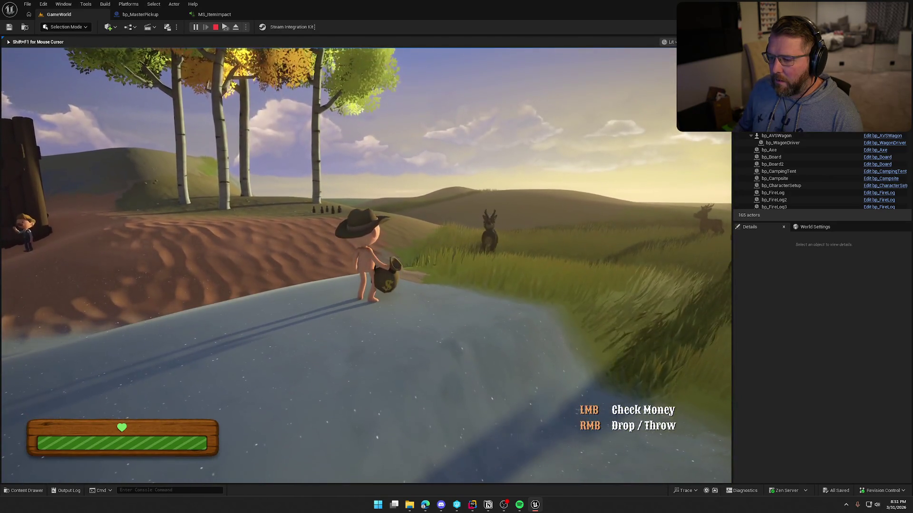
key("shift+w")
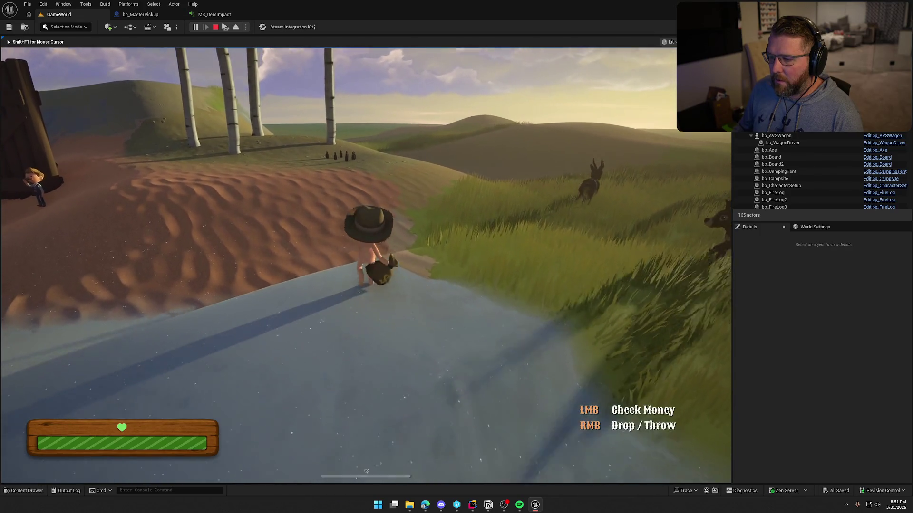
key("shift+w")
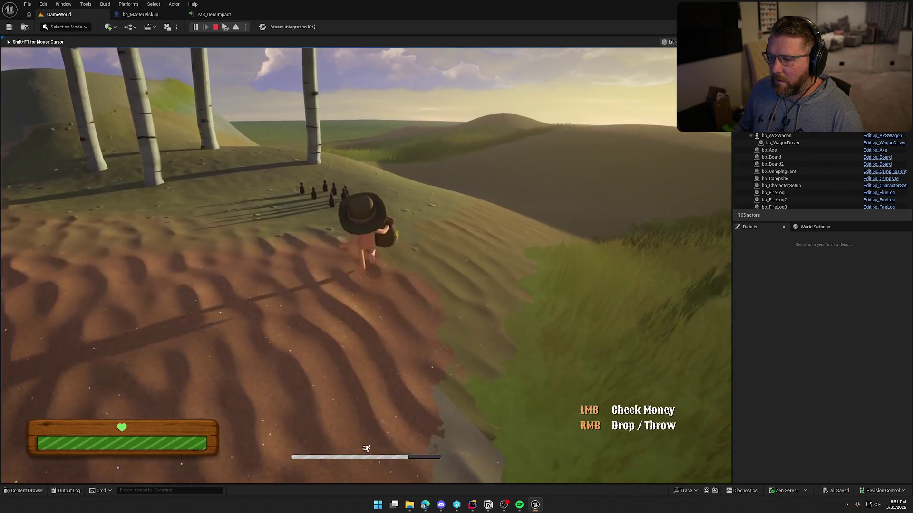
key("w")
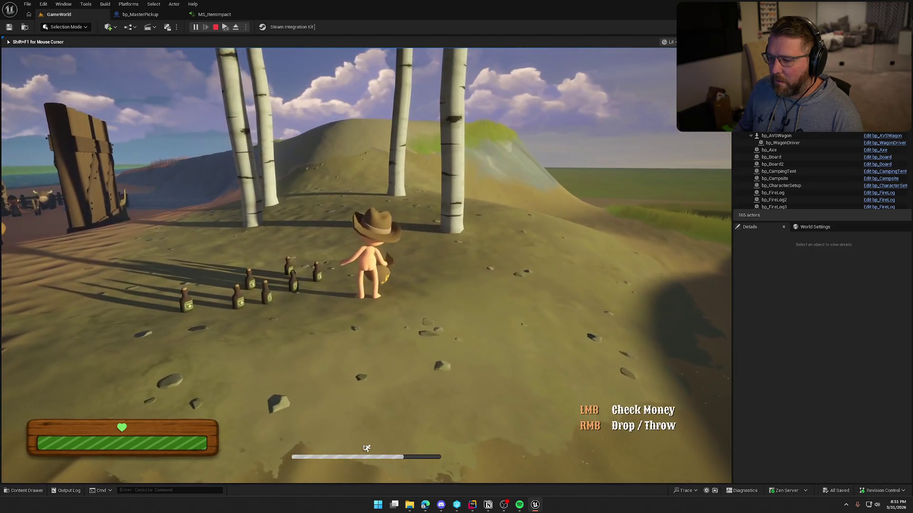
right_click(366, 265)
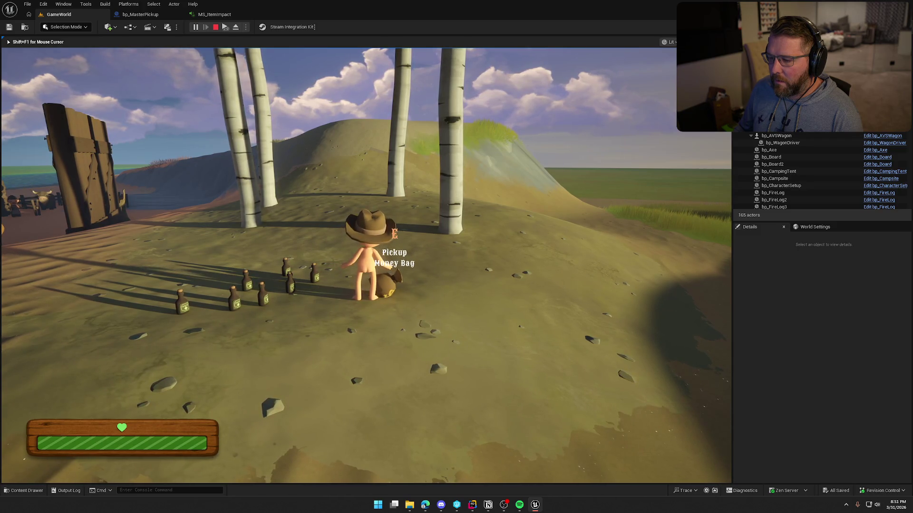
key("e")
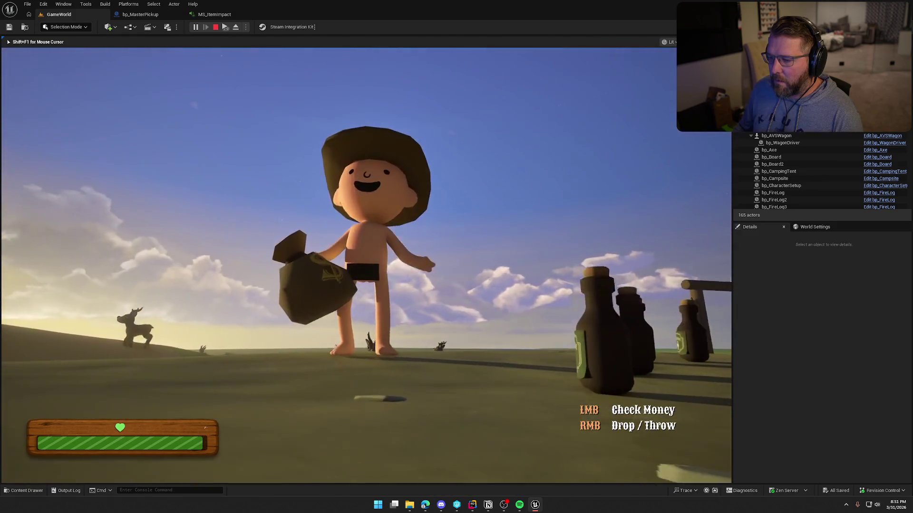
right_click(366, 265)
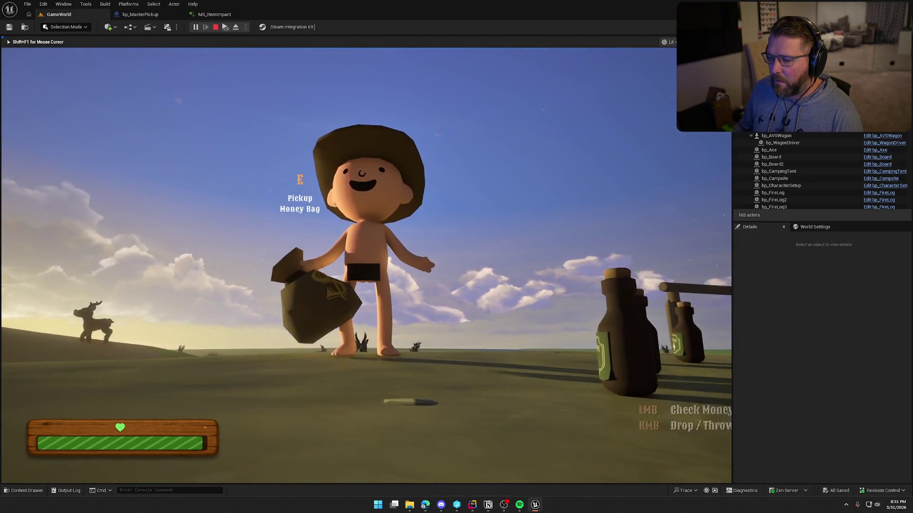
key("e")
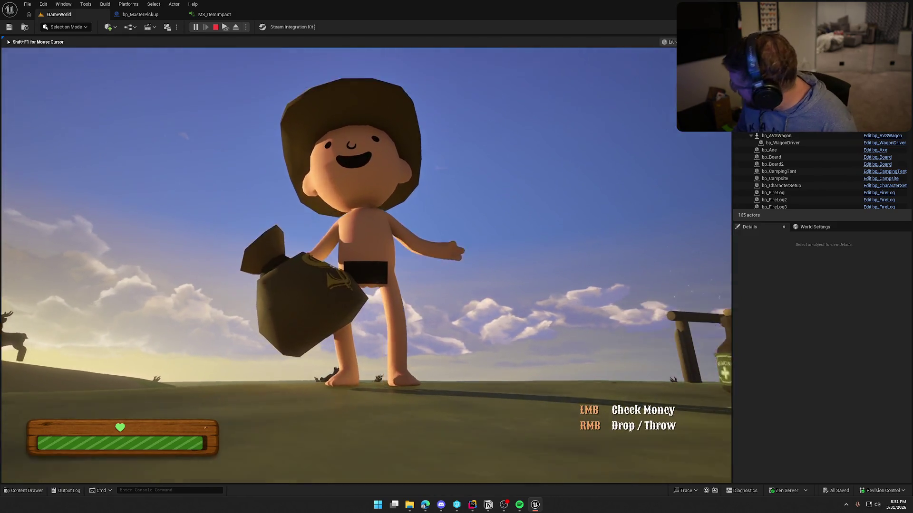
right_click(366, 266)
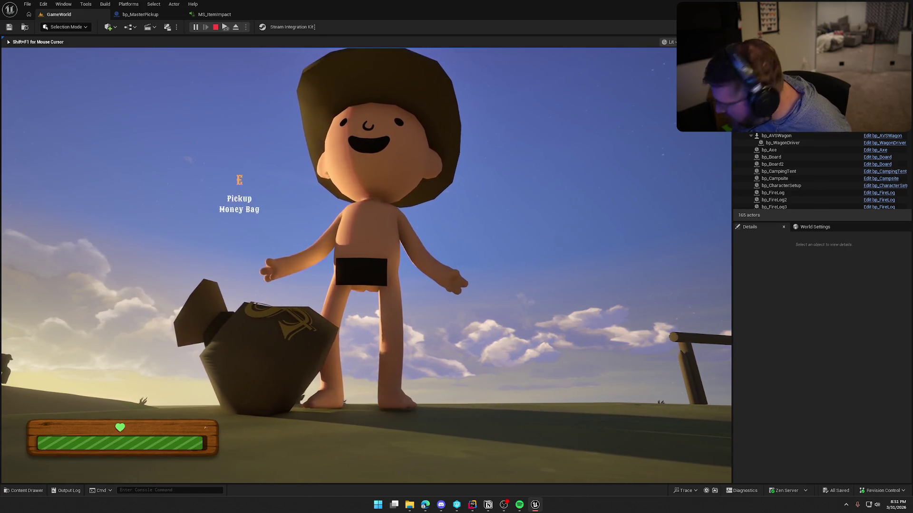
key("e")
key("space")
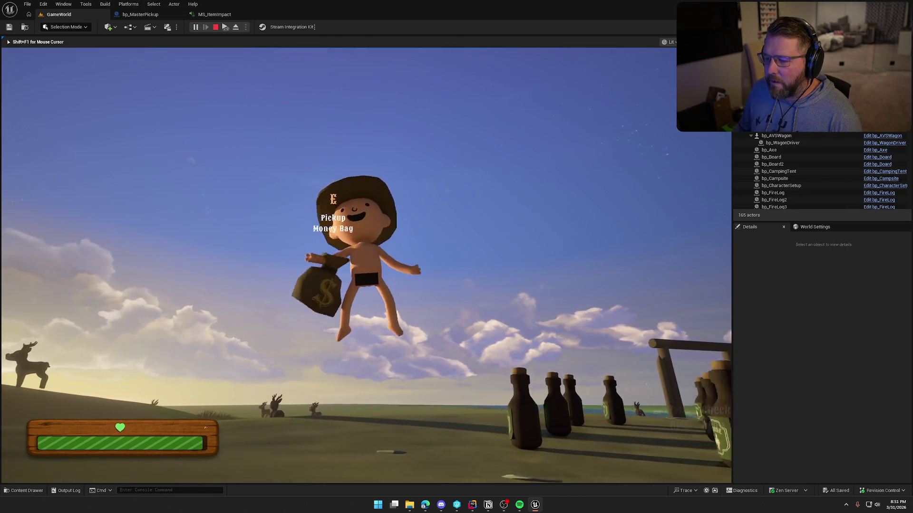
right_click(366, 265)
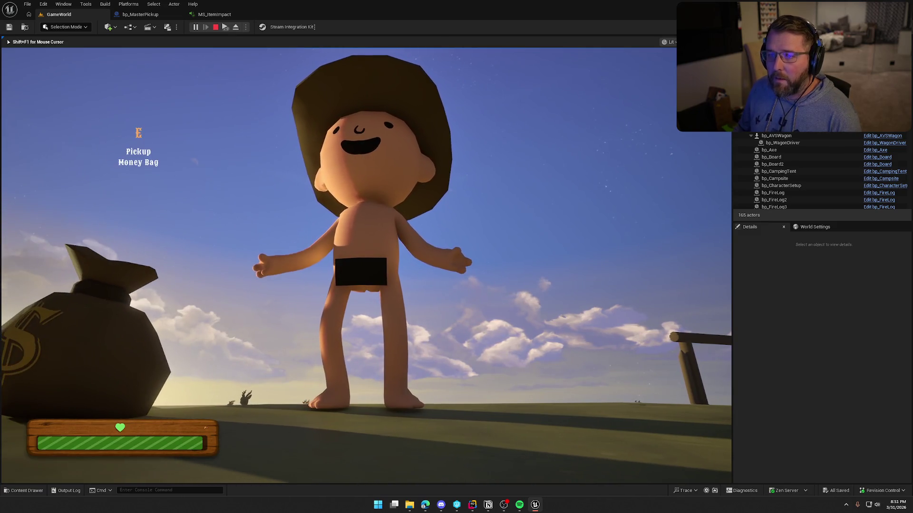
Enable Simulation Generates Hit Events on bp_MasterPickup's Item Mesh, then play GameWorld again.
key("Escape")
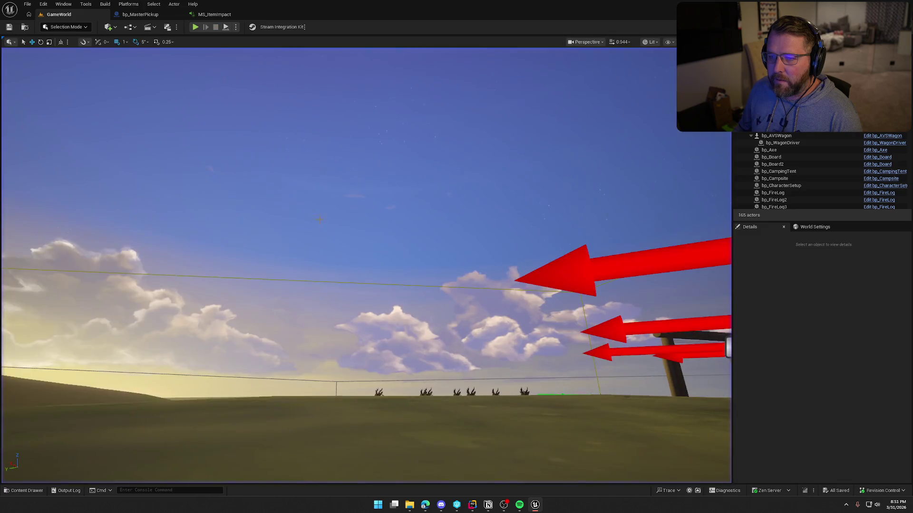
left_click(135, 13)
left_click(46, 70)
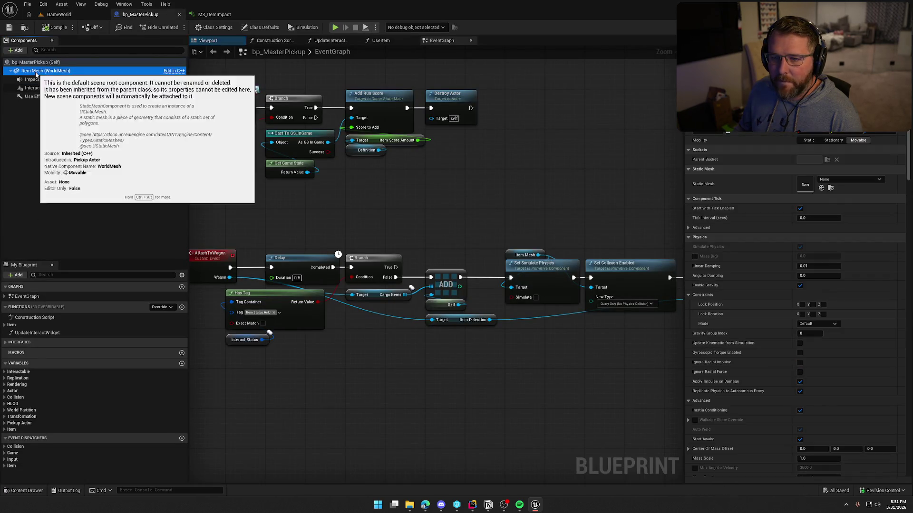
scroll(777, 298, "down", 10)
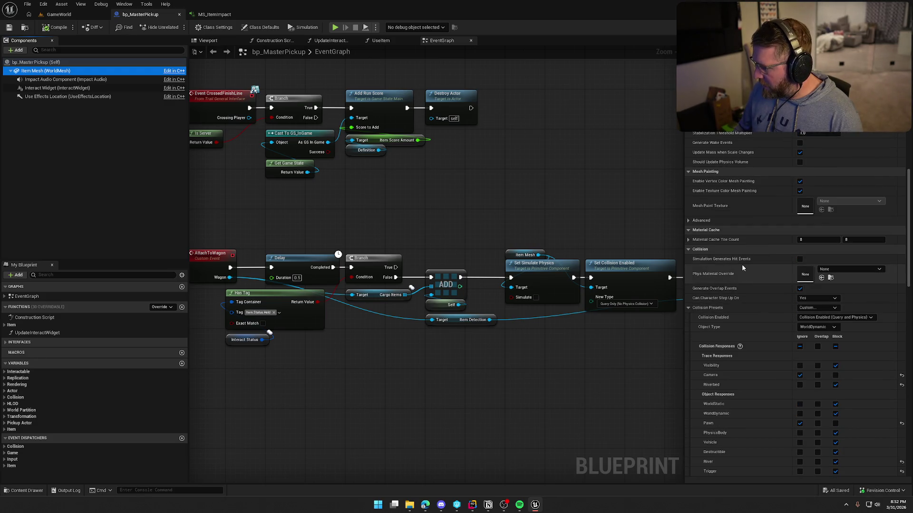
left_click(799, 259)
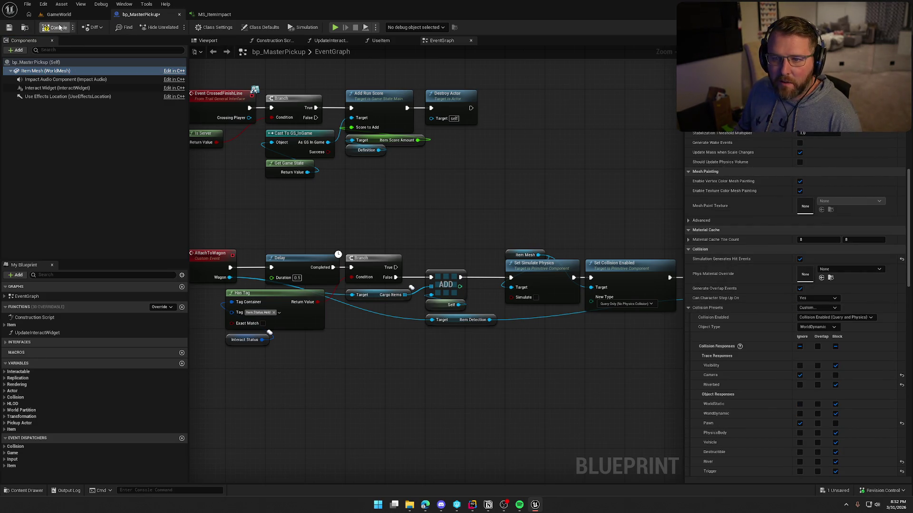
left_click(70, 15)
left_click(196, 27)
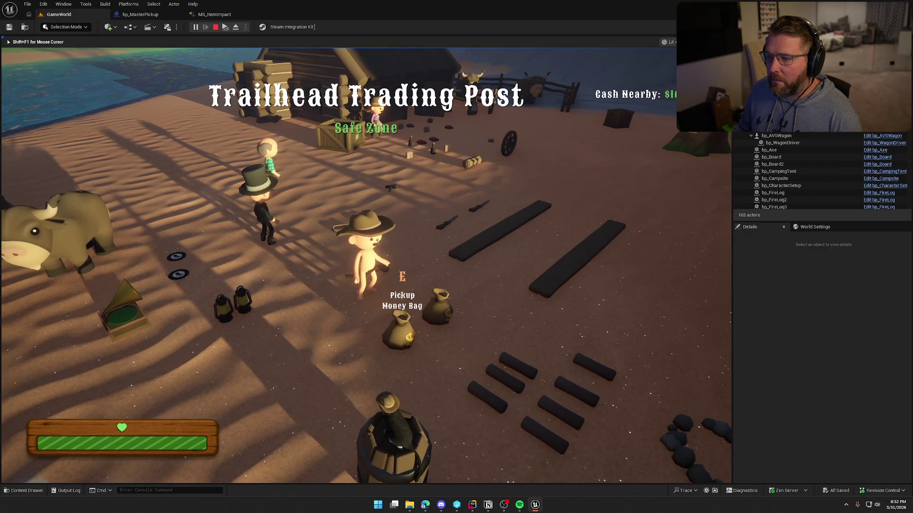
Pick up, carry and throw the money bag three times to hear its impacts, then leave for Rider.
key("e")
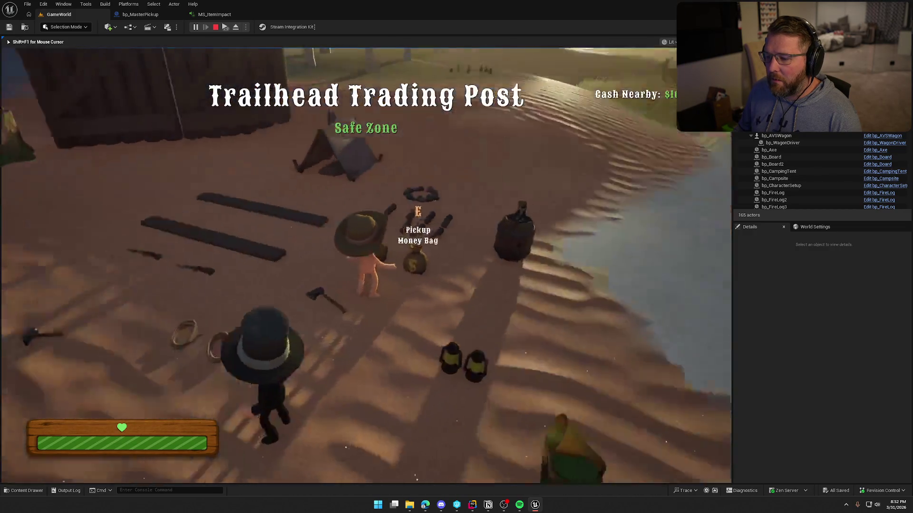
key("shift+w")
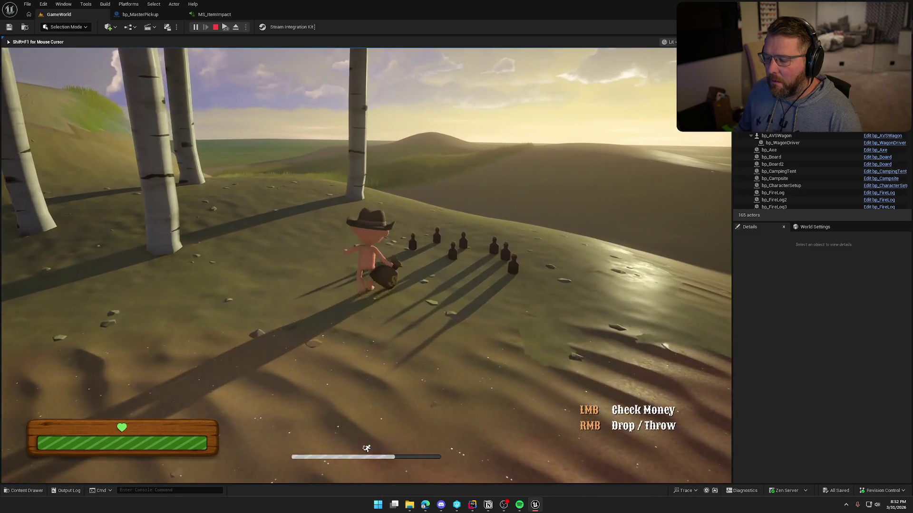
right_click(366, 265)
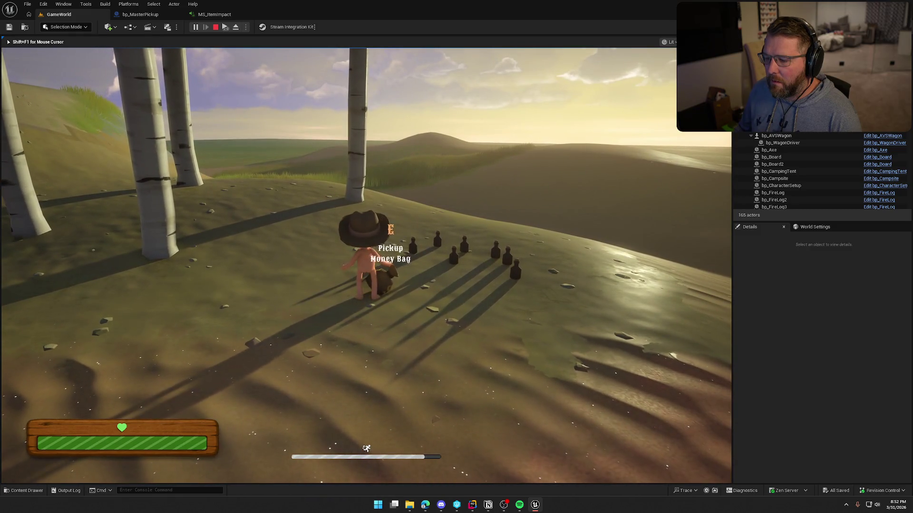
key("e")
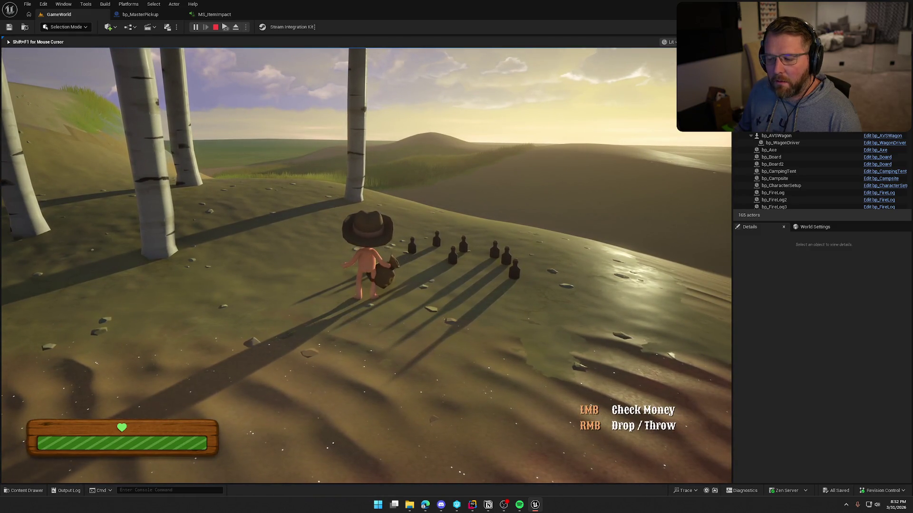
right_click(366, 265)
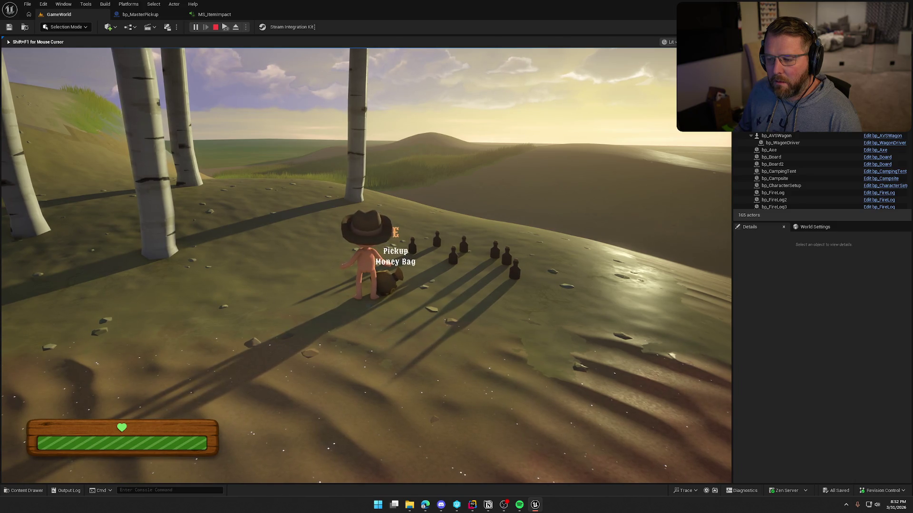
key("e")
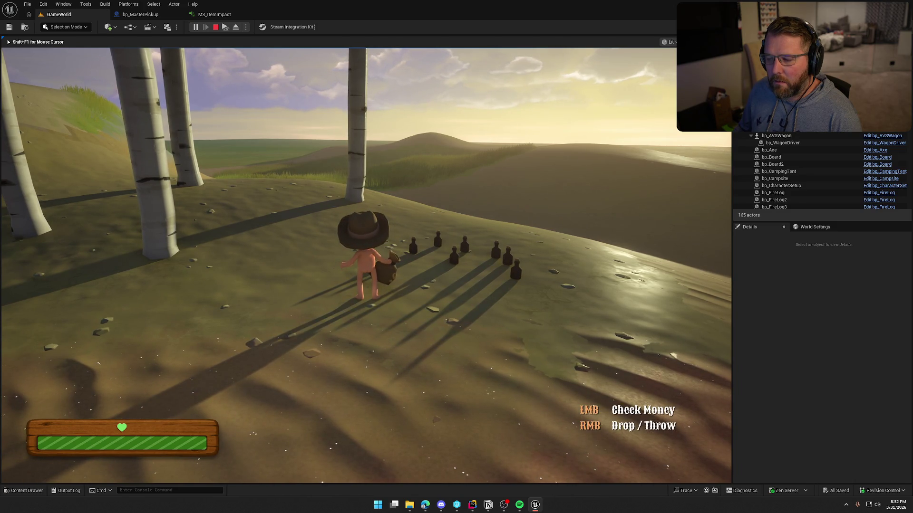
right_click(366, 266)
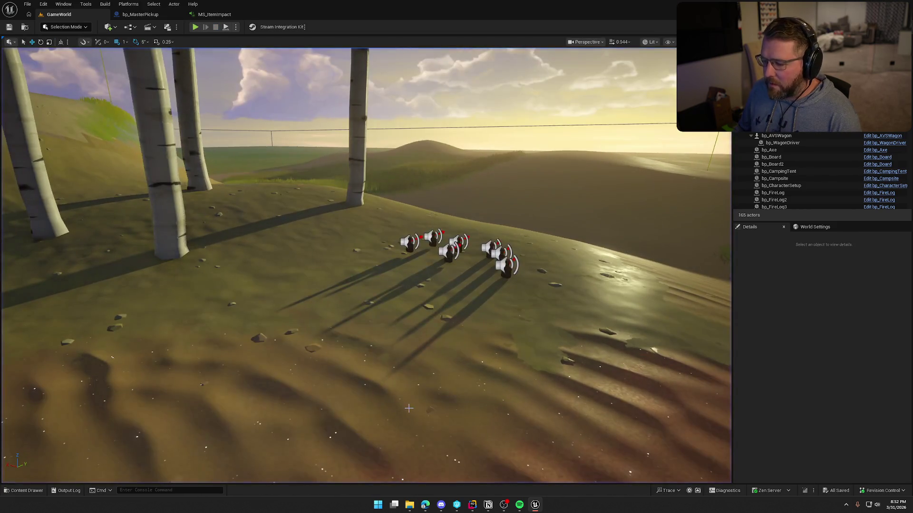
key("alt+Tab")
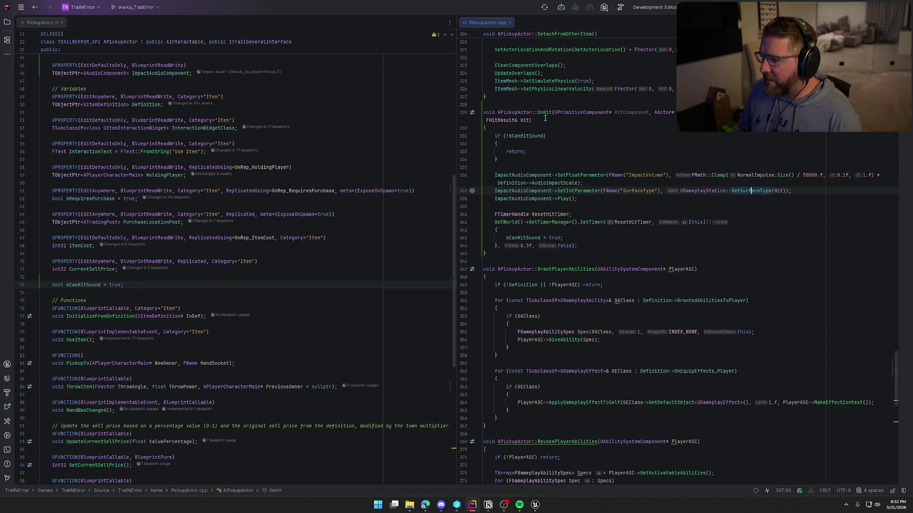
Insert 'bCanHitSound = false;' after OnHit's early return and trigger a Live Coding recompile.
left_click(561, 168)
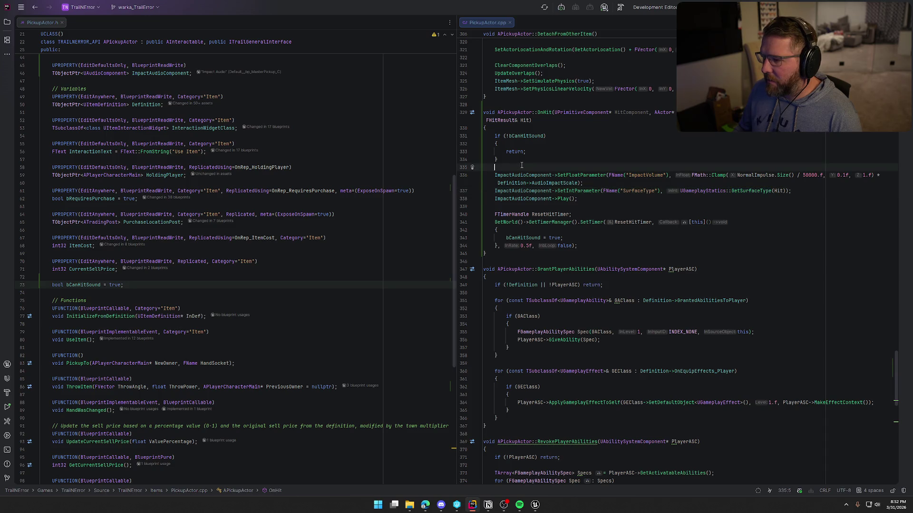
key("Return")
key("Return")
key("Up")
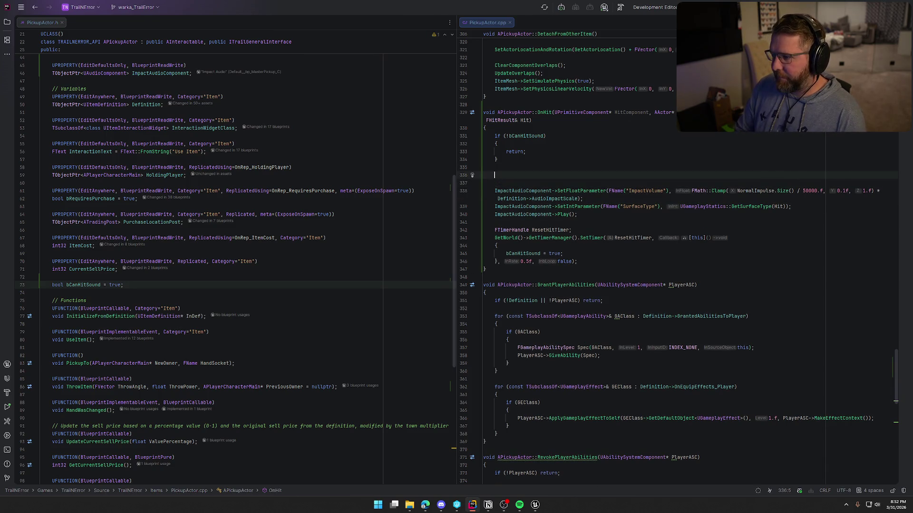
type("bCa")
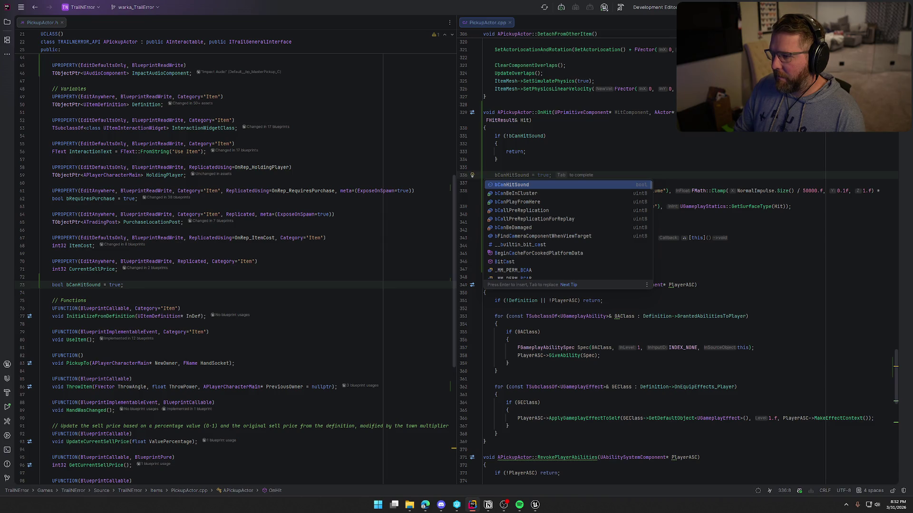
key("Return")
type("= f")
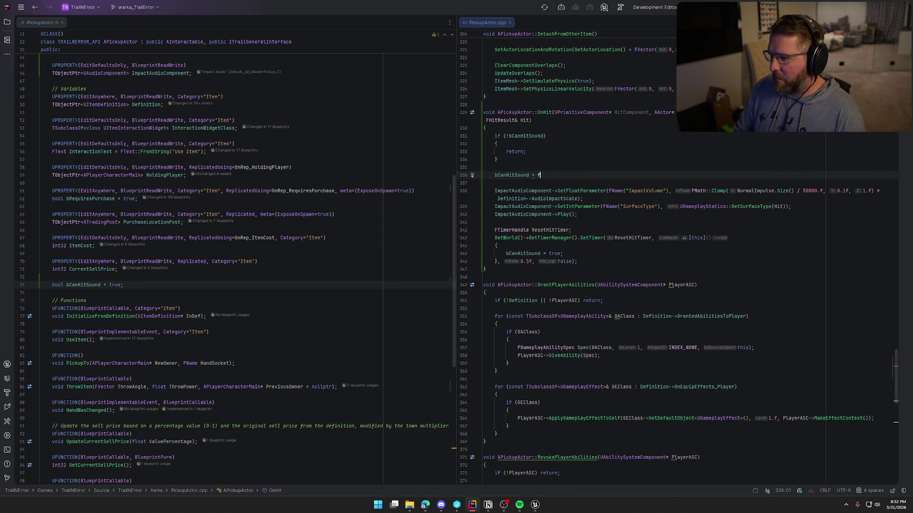
type("alse")
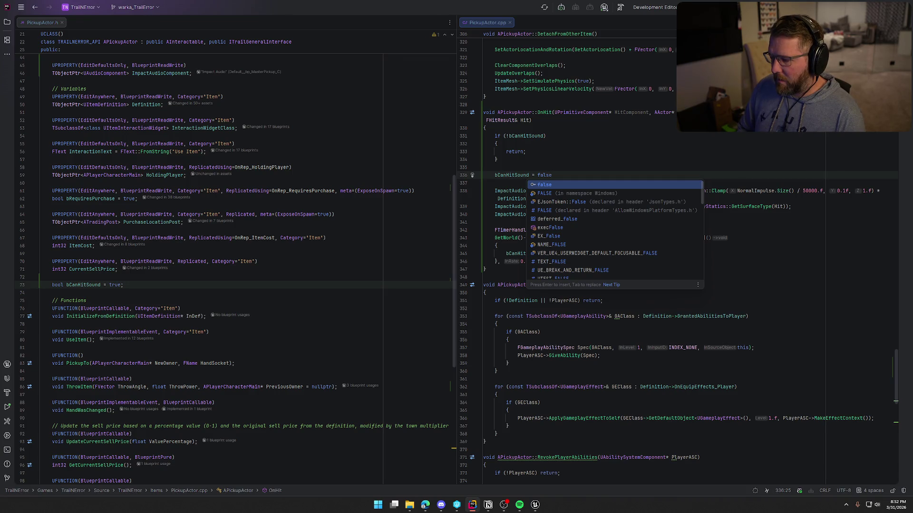
type(";")
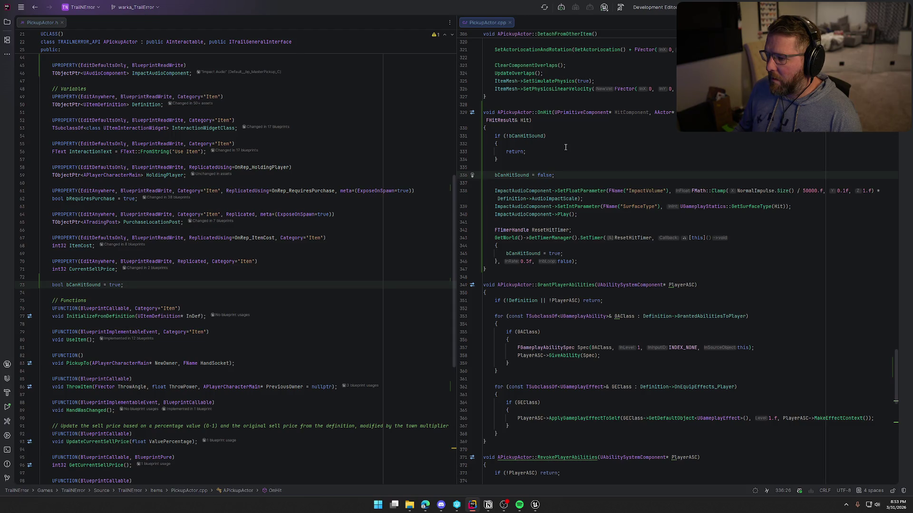
left_click(535, 504)
key("ctrl+alt+F11")
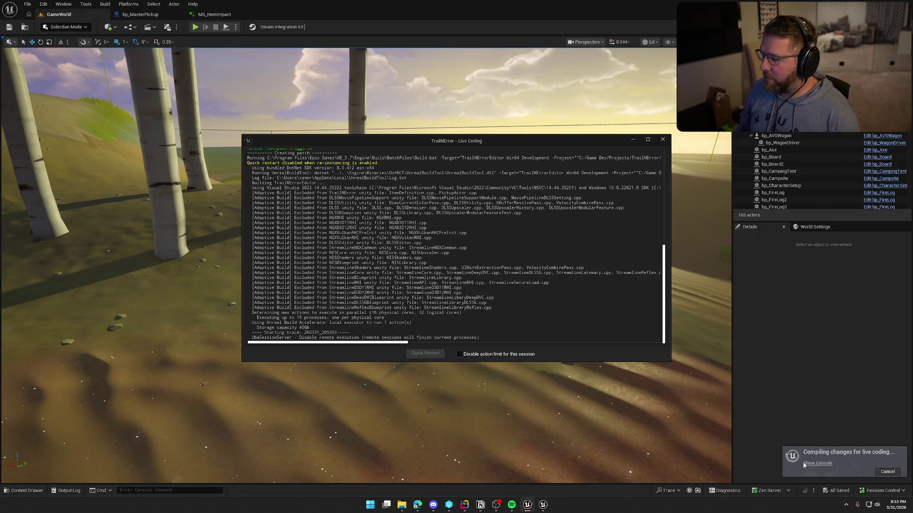
Close the Live Coding log, start Play, and throw the money bag onto the sand.
left_click(663, 140)
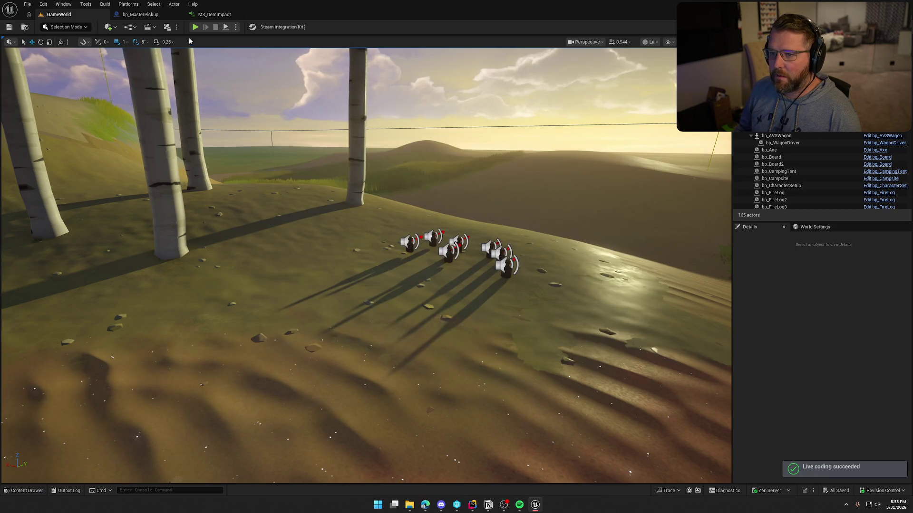
key("alt+p")
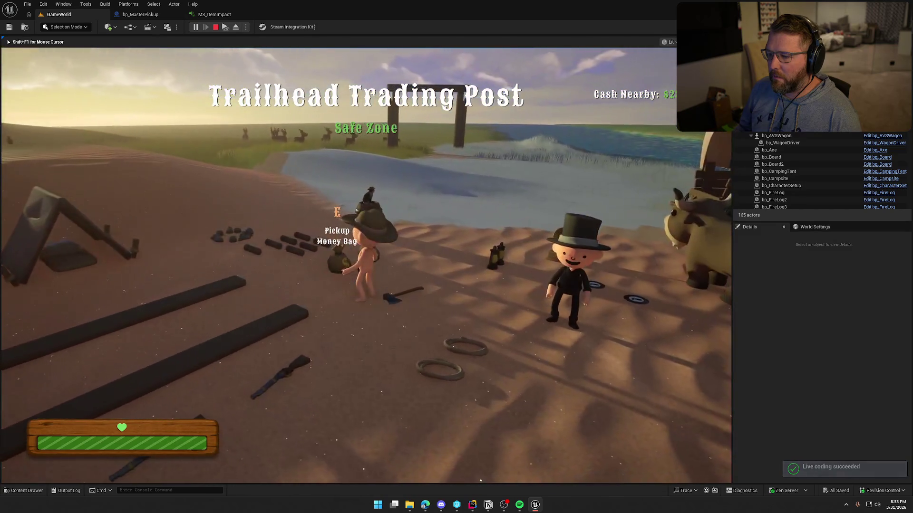
key("e")
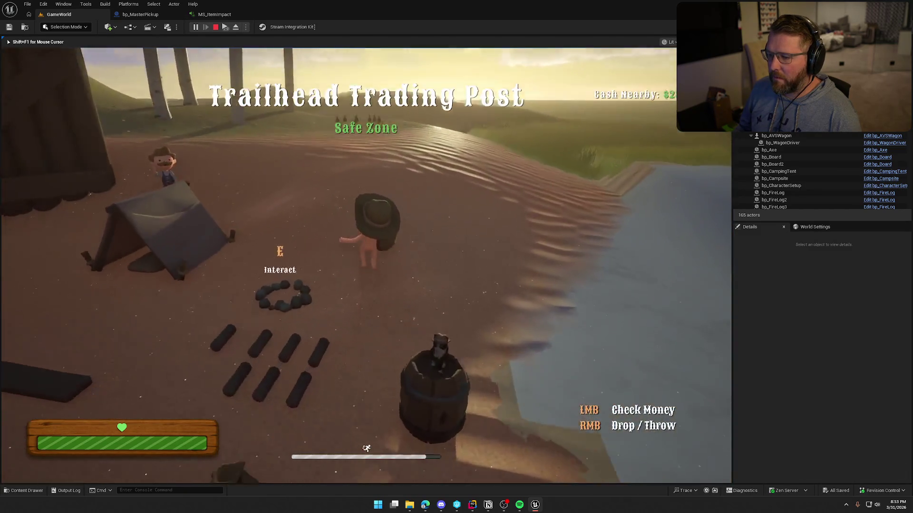
key("w")
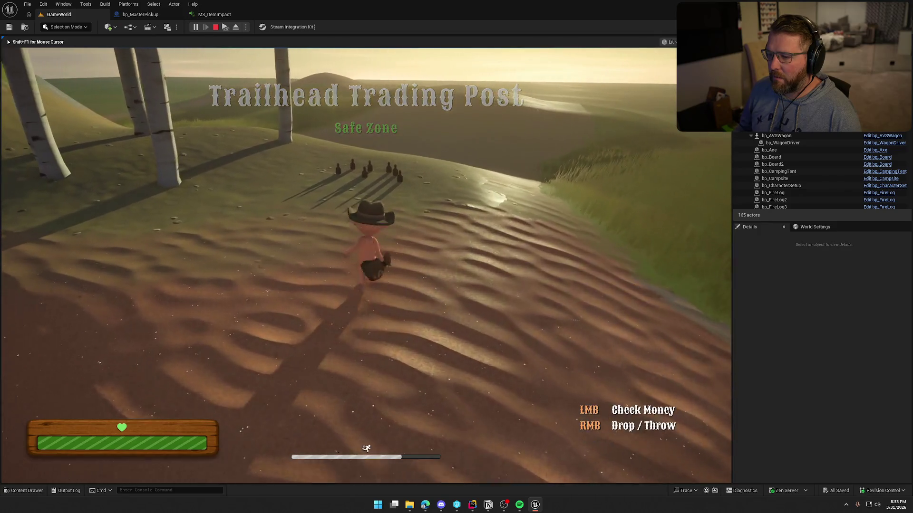
right_click(365, 265)
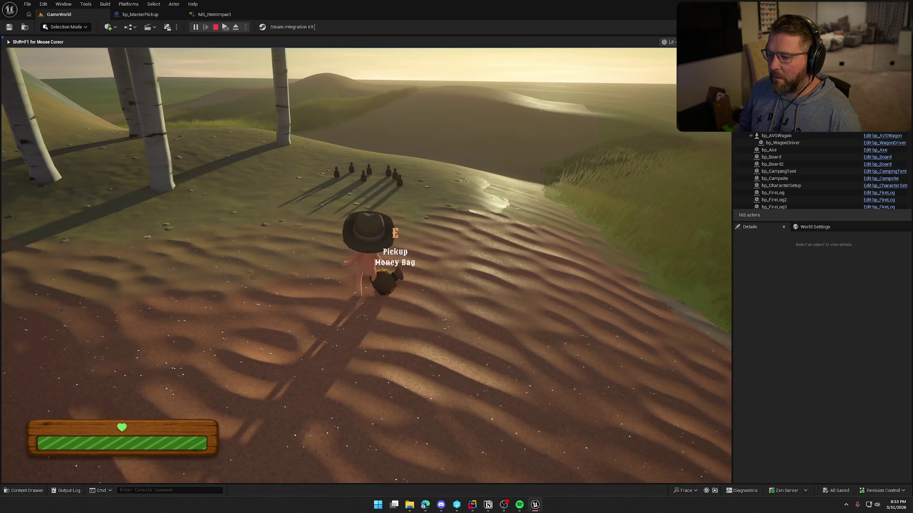
Retrieve the bag and throw it twice onto the grassy slope to test the hit-sound cooldown.
key("a")
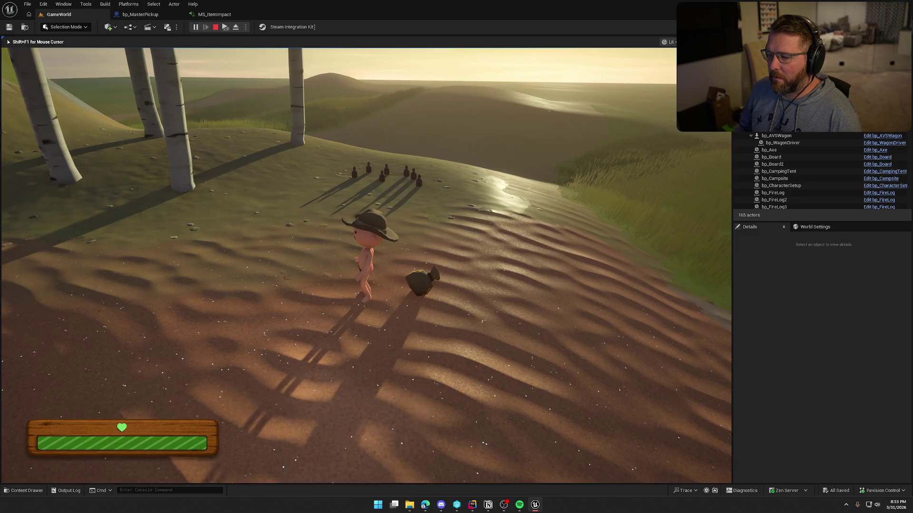
key("d")
key("e")
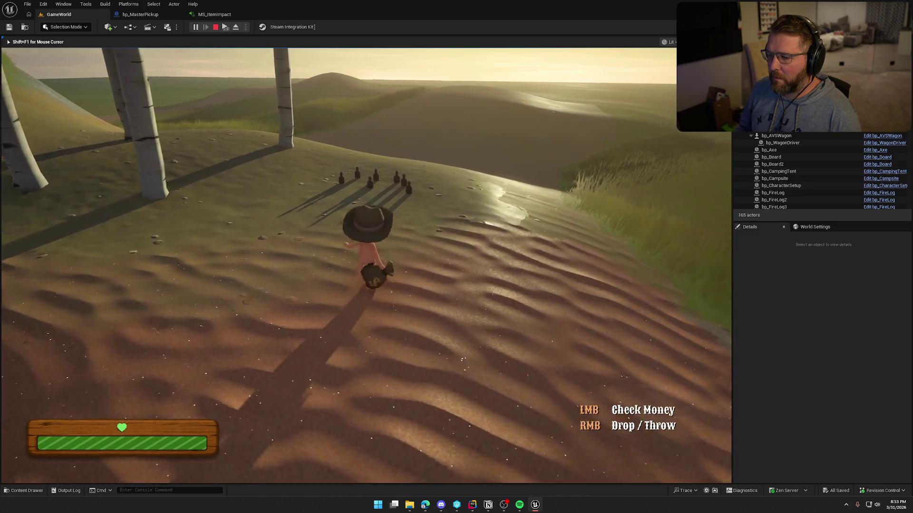
key("w")
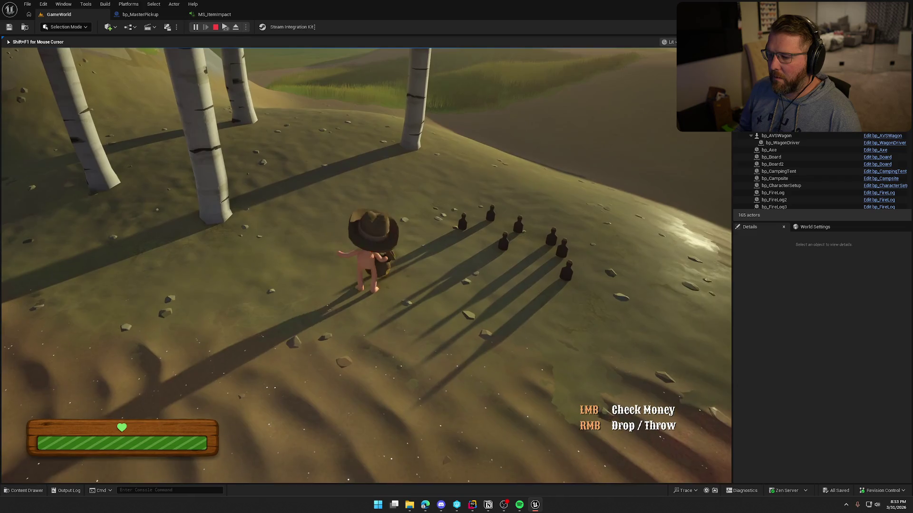
right_click(366, 266)
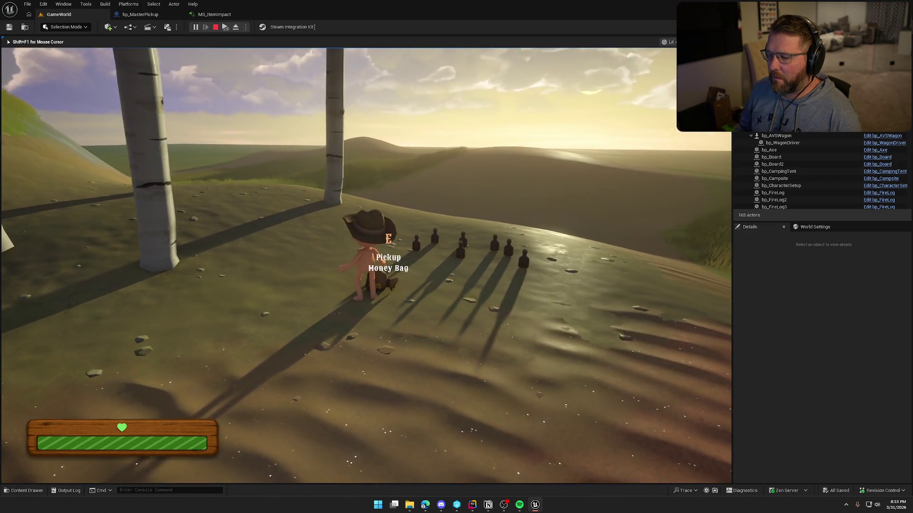
key("e")
right_click(379, 275)
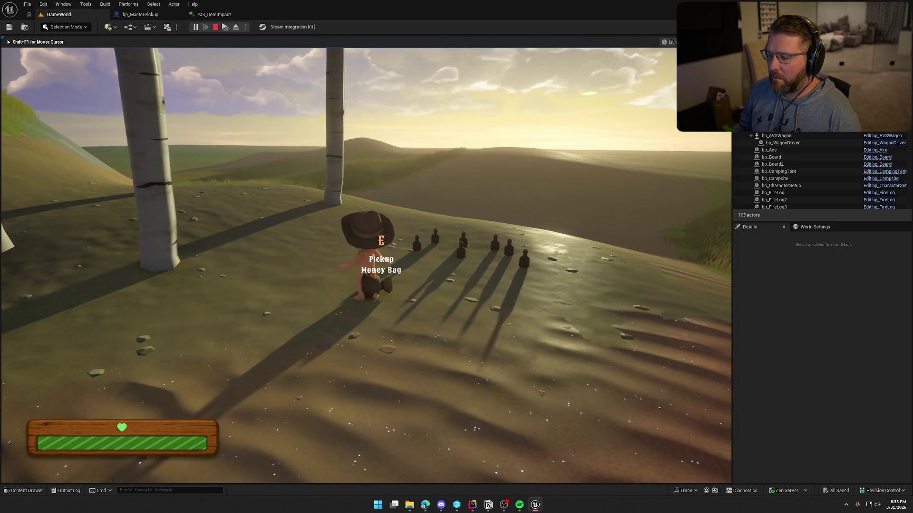
Stop the play session and return to the bCanHitSound check in Rider's OnHit.
key("Escape")
key("alt+Tab")
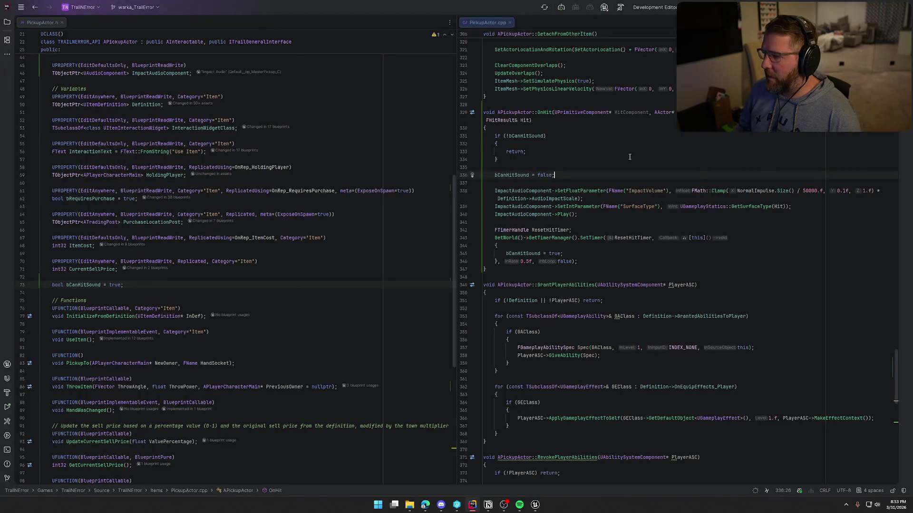
left_click(544, 137)
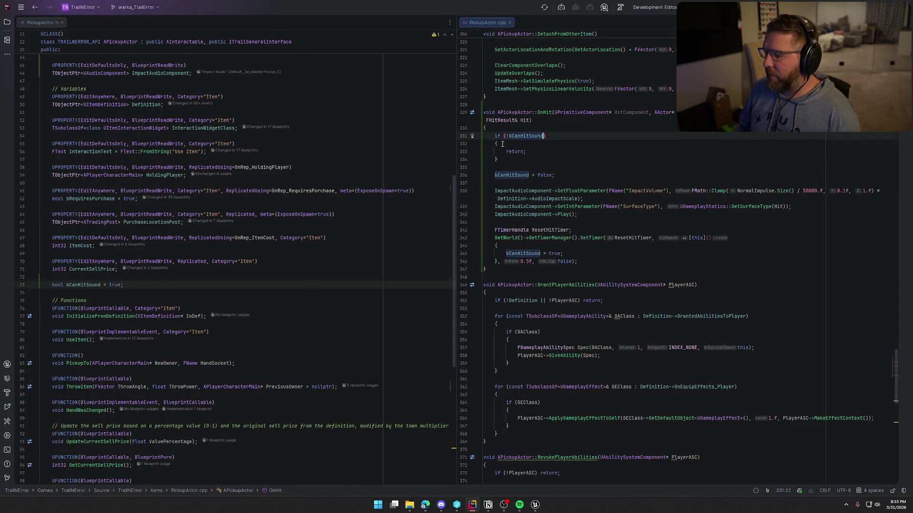
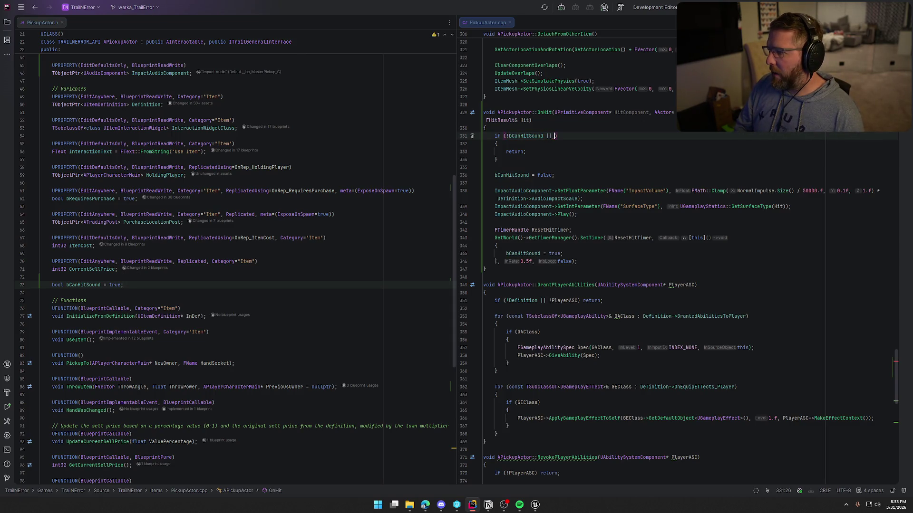
Extend the OnHit early-return condition on line 331 with '|| NormalImpulse.Size() < 20000.f'.
type("NormalImpulse.Ve")
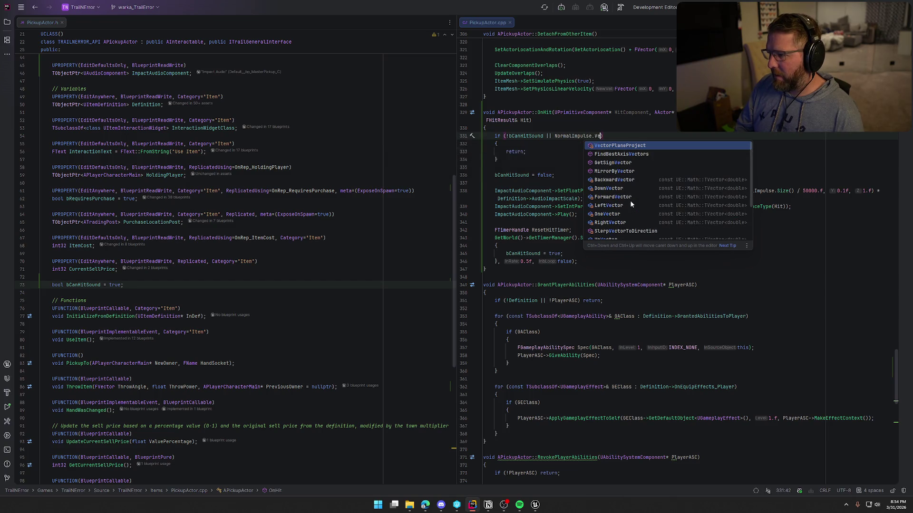
type("Le")
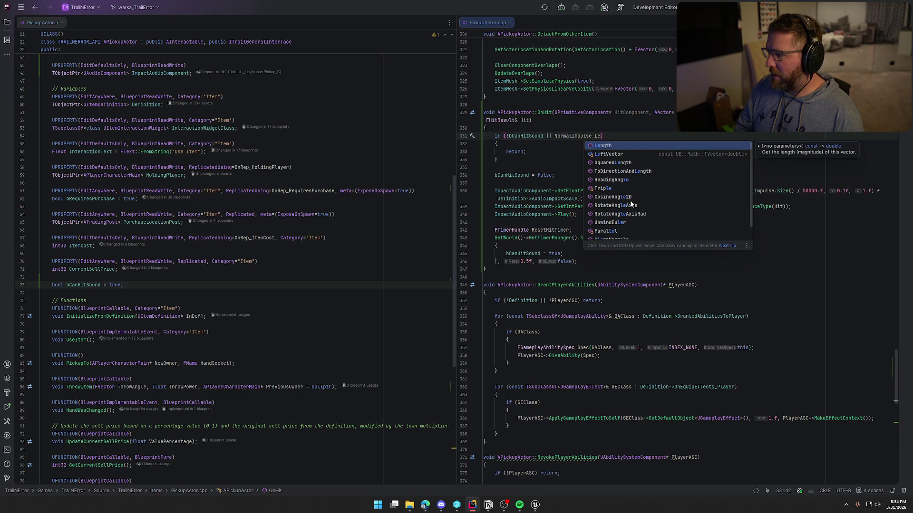
key("BackSpace")
key("BackSpace")
type("S")
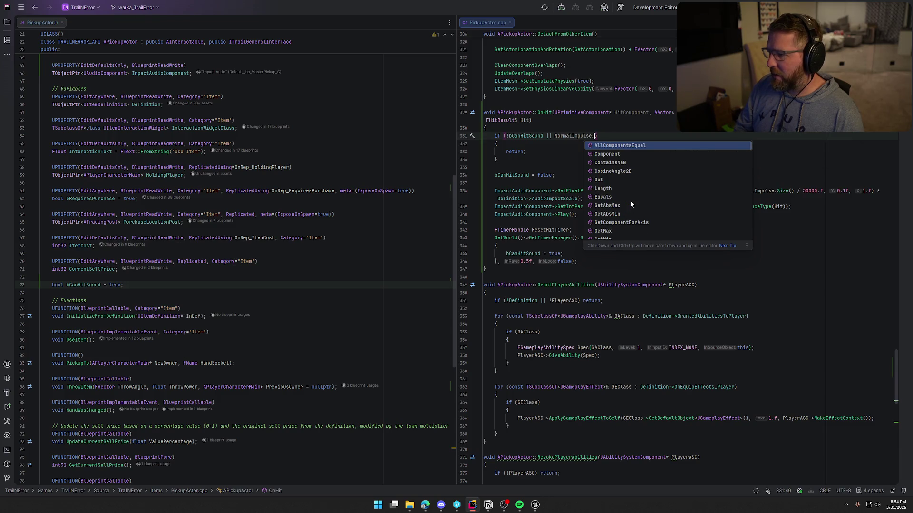
type("i")
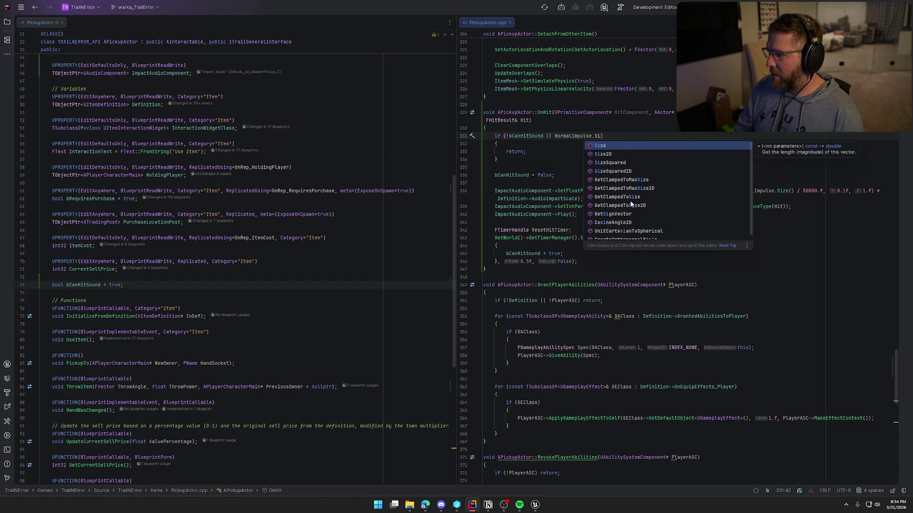
key("Return")
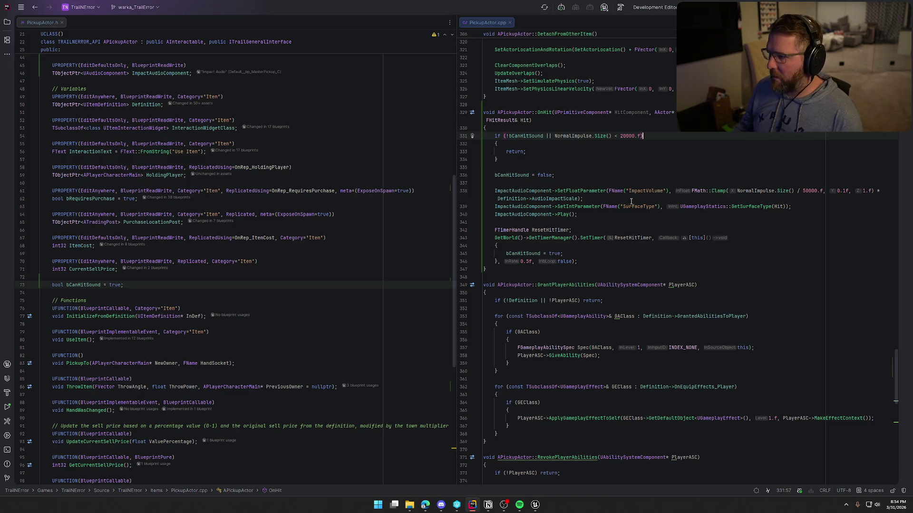
Live-compile the new threshold in Unreal and start a play session.
left_click(534, 504)
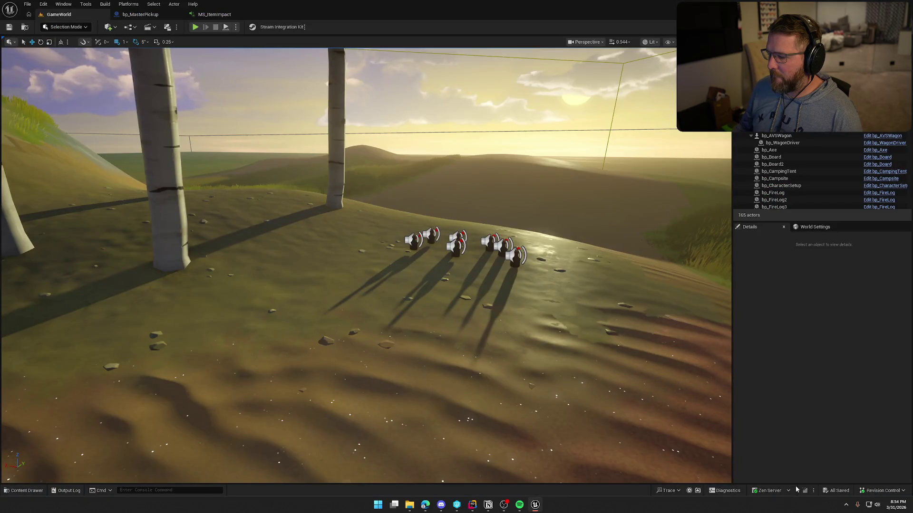
key("ctrl+alt+F11")
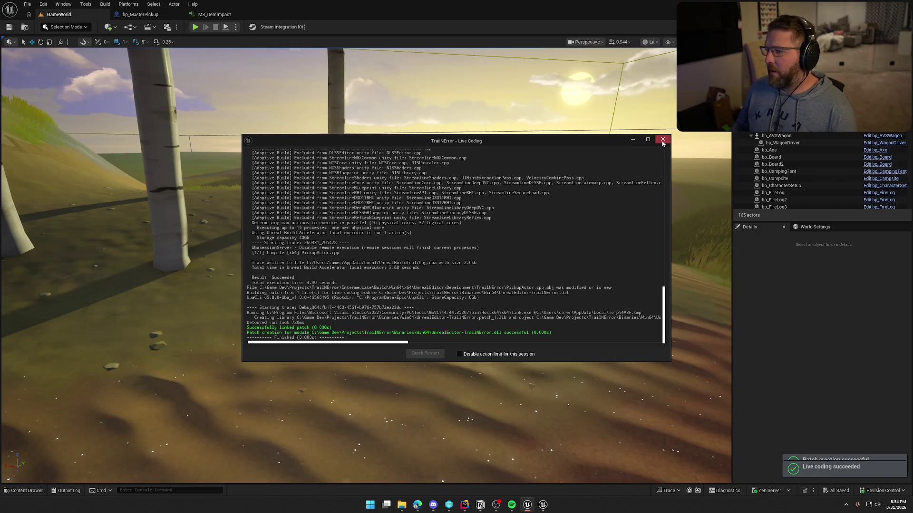
key("alt+p")
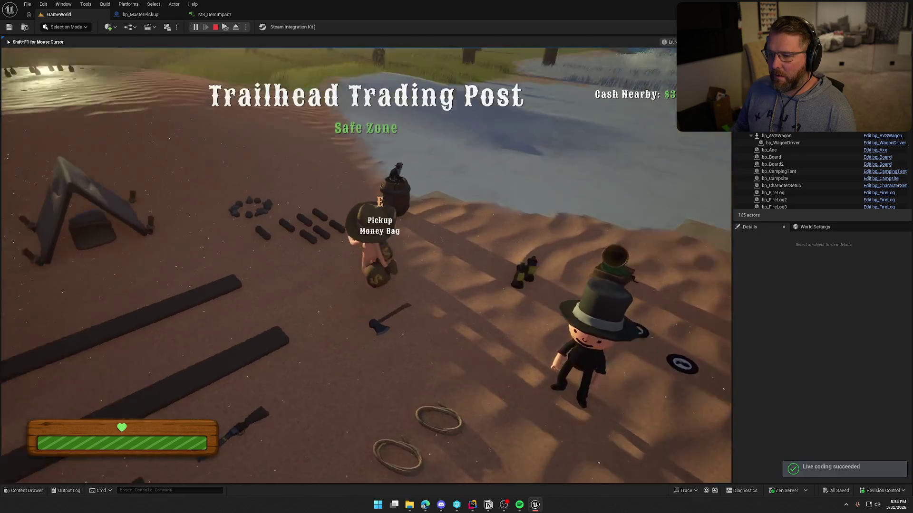
Pick up the money bag, run uphill, and drop it twice to hear the impact.
key("e")
key("w")
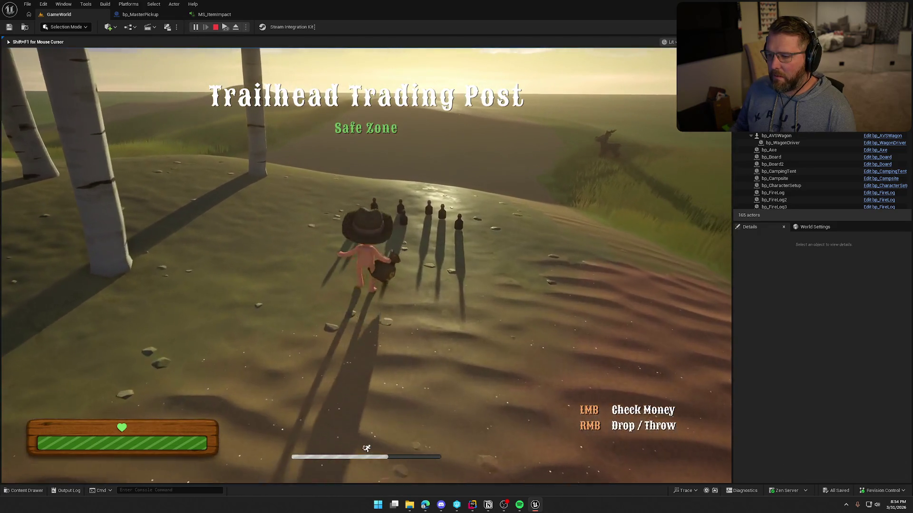
right_click(366, 266)
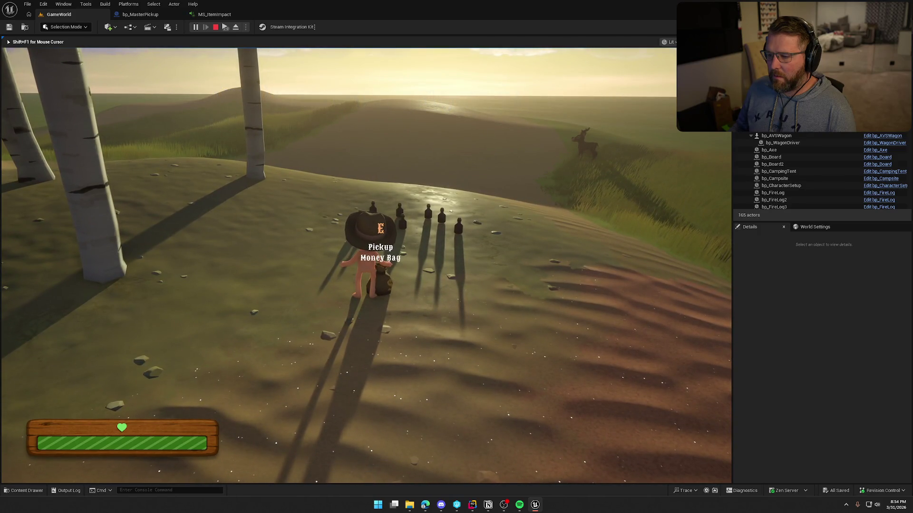
key("e")
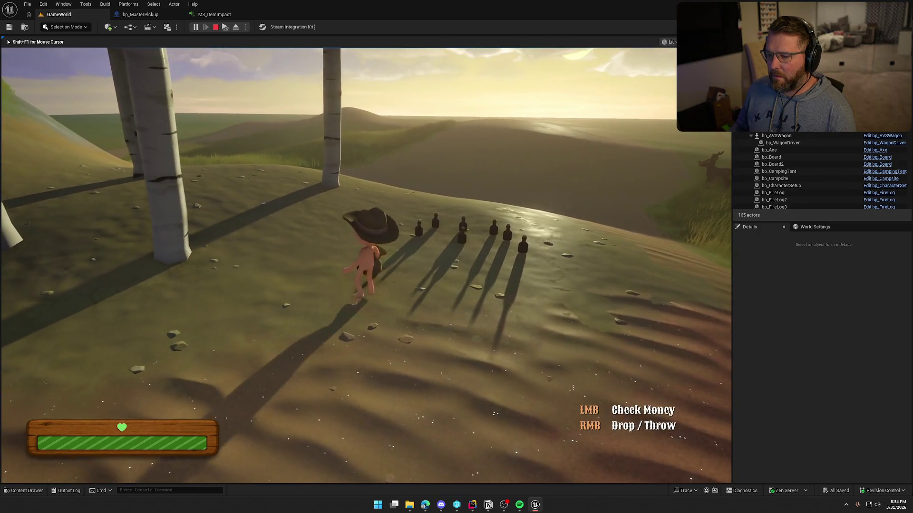
right_click(366, 266)
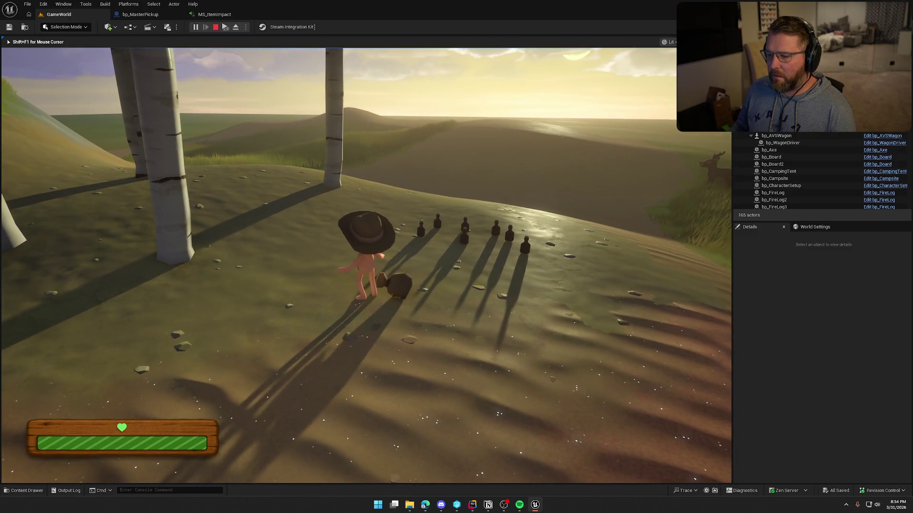
key("alt+Tab")
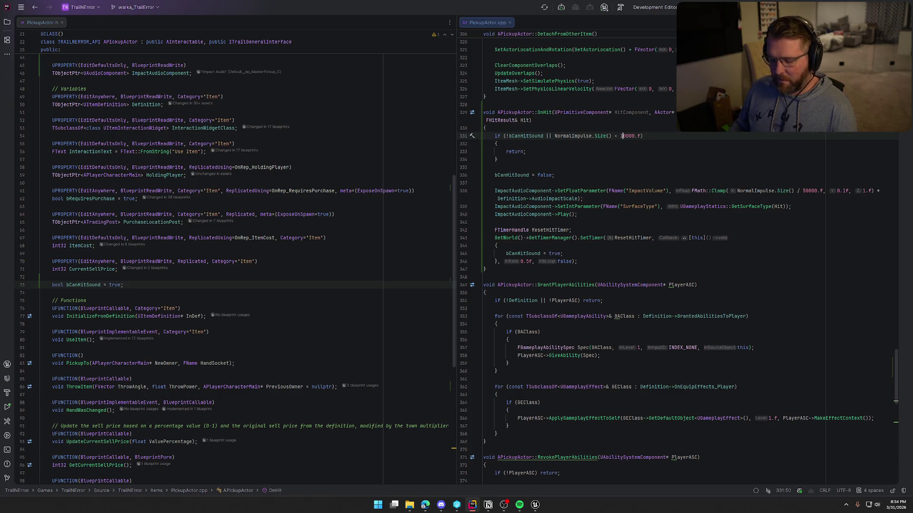
Live-compile the 10000.f threshold edit with Ctrl+Alt+F11 in the Unreal editor.
left_click(533, 507)
key("ctrl+alt+F11")
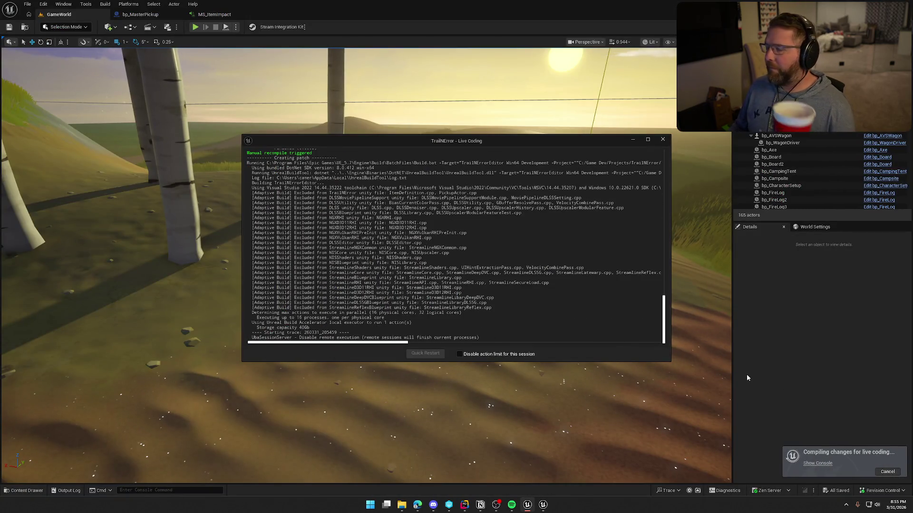
Start play and carry the money bag across the sand onto the grass near the pins.
left_click(663, 139)
left_click(195, 26)
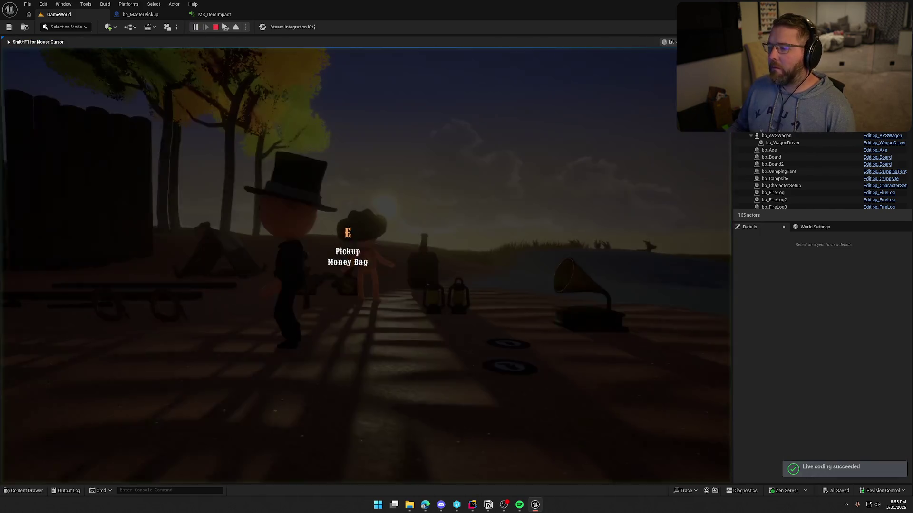
key("e")
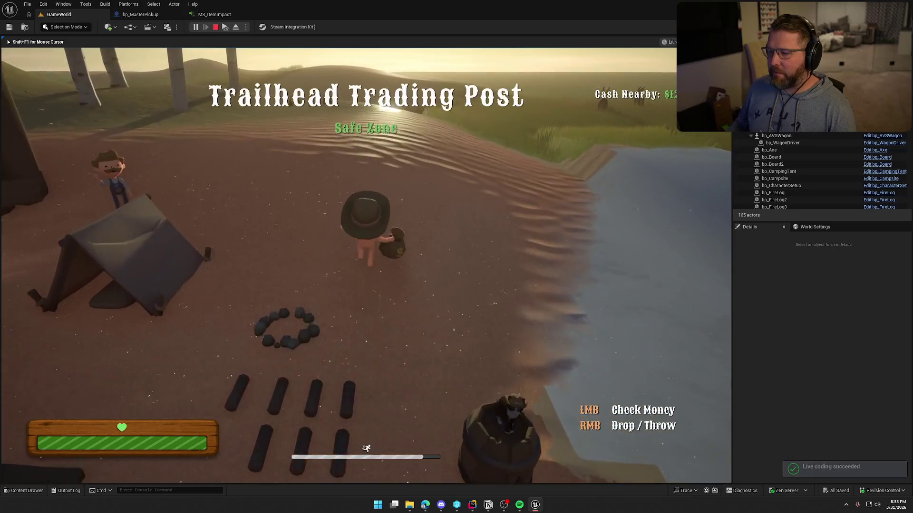
key("shift+w")
key("w")
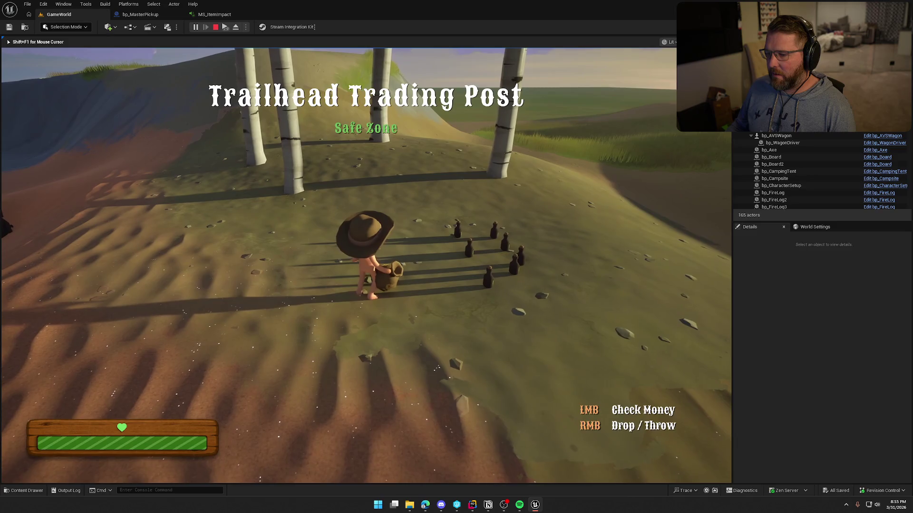
Drop, re-pick and throw the money bag to test its impact sound, then stop play.
right_click(366, 256)
key("e")
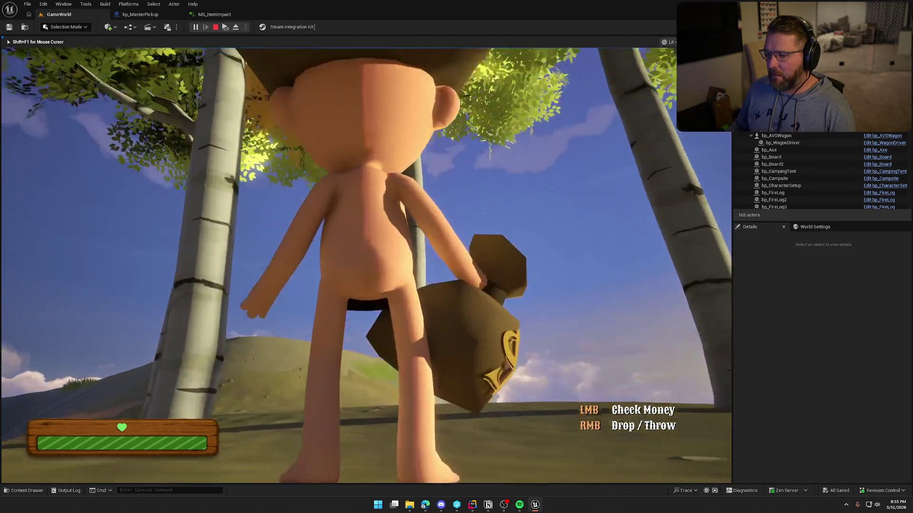
left_click(365, 256)
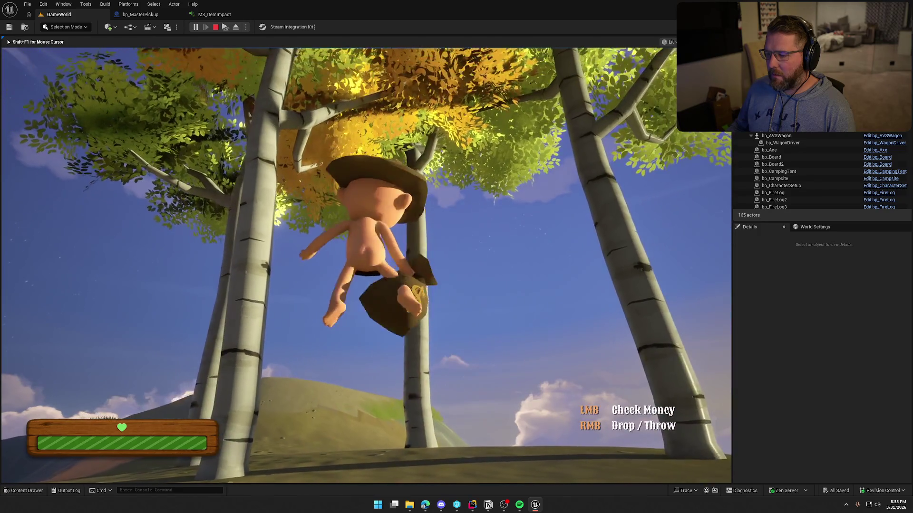
right_click(365, 257)
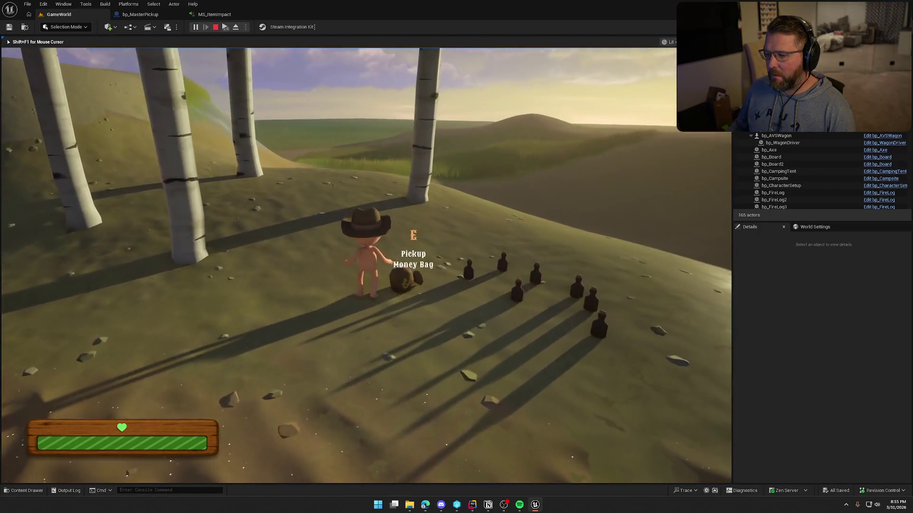
key("e")
right_click(365, 257)
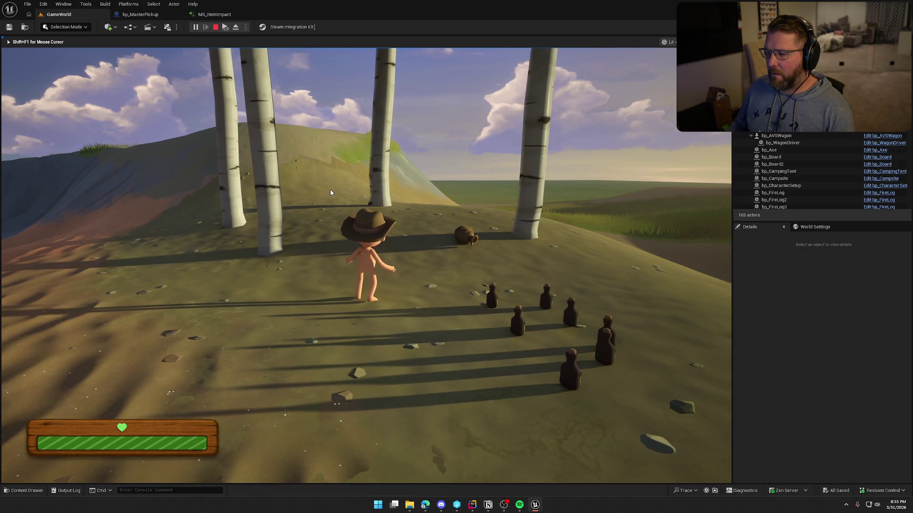
key("Escape")
key("alt+Tab")
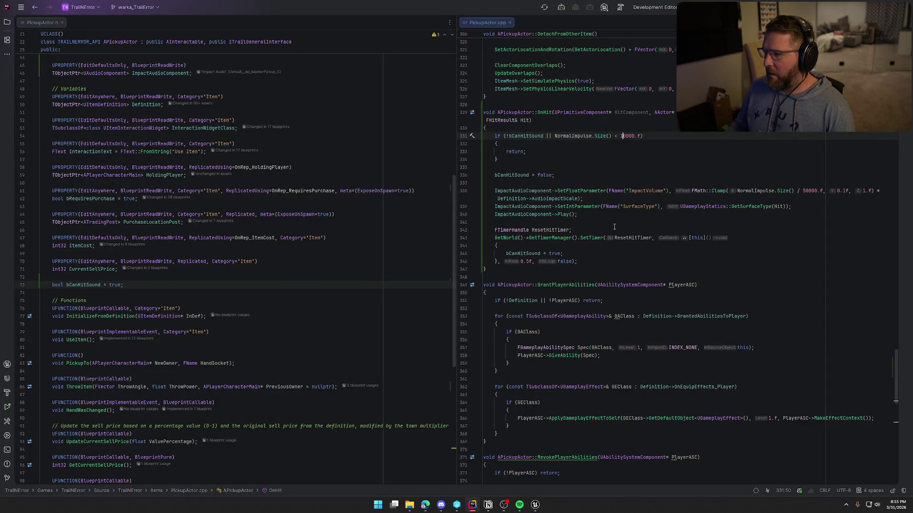
Delete the leading 1 from the 10000.f threshold and live-compile the change in Unreal.
key("BackSpace")
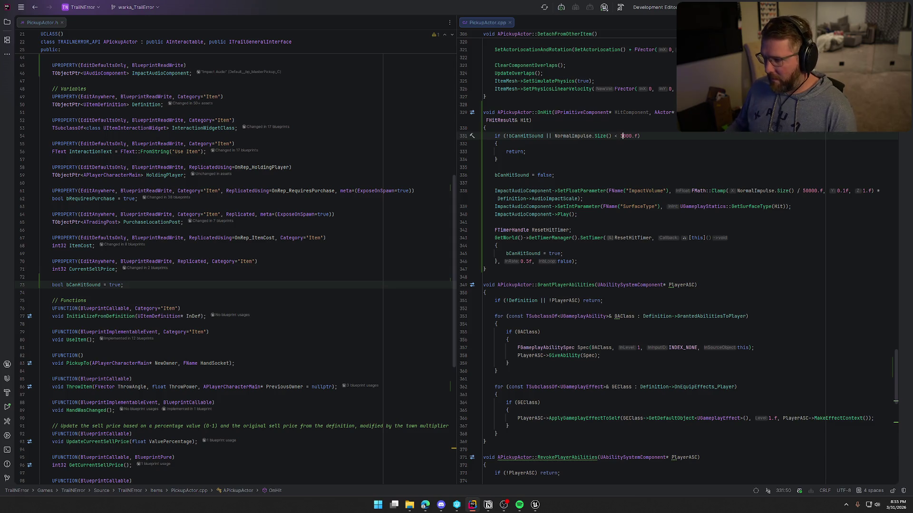
key("alt+Tab")
left_click(805, 491)
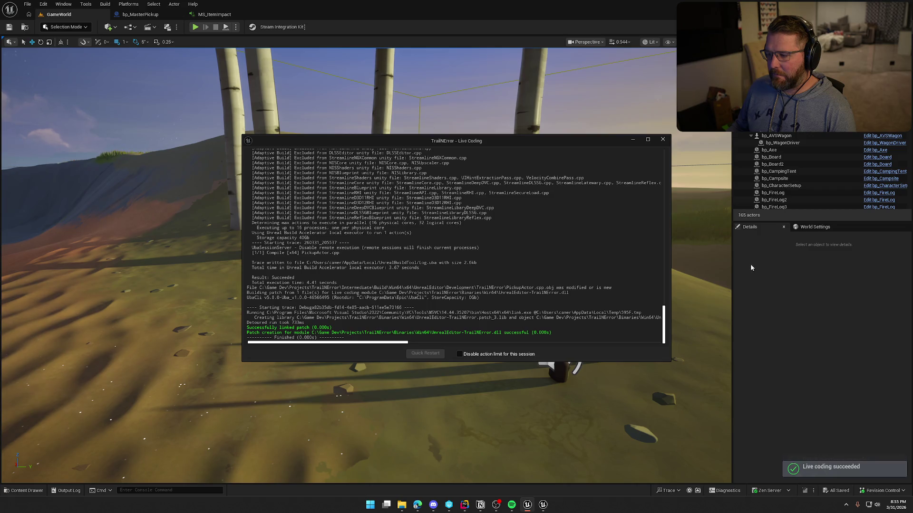
Start play, carry the money bag up the slope, and drop it three times.
left_click(662, 140)
left_click(195, 28)
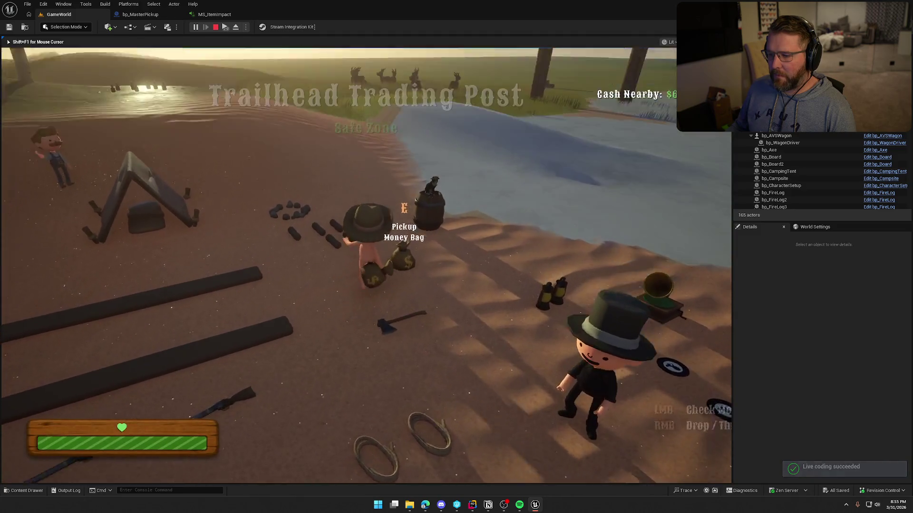
key("e")
key("w")
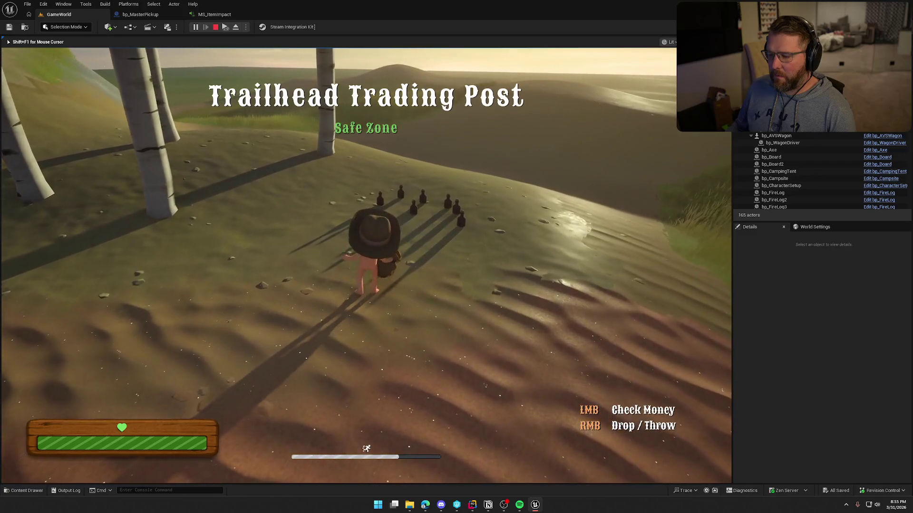
right_click(366, 257)
key("e")
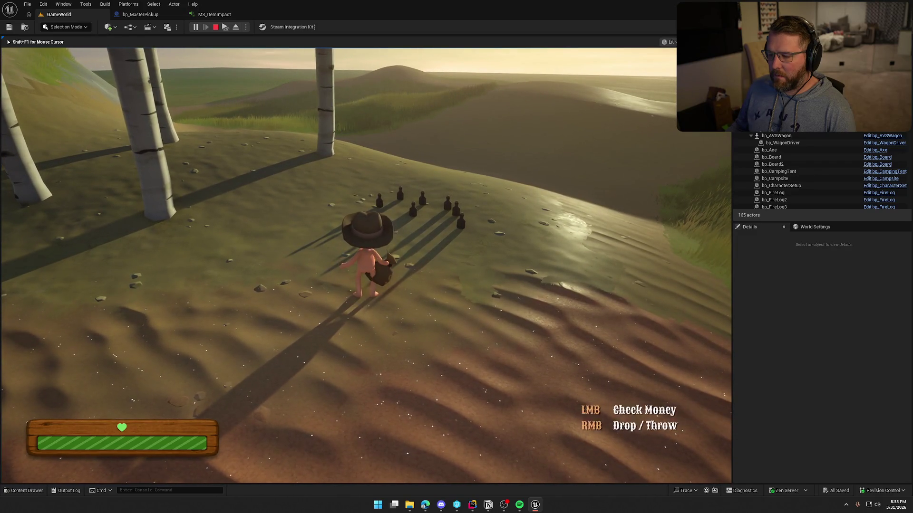
right_click(366, 256)
key("e")
right_click(366, 257)
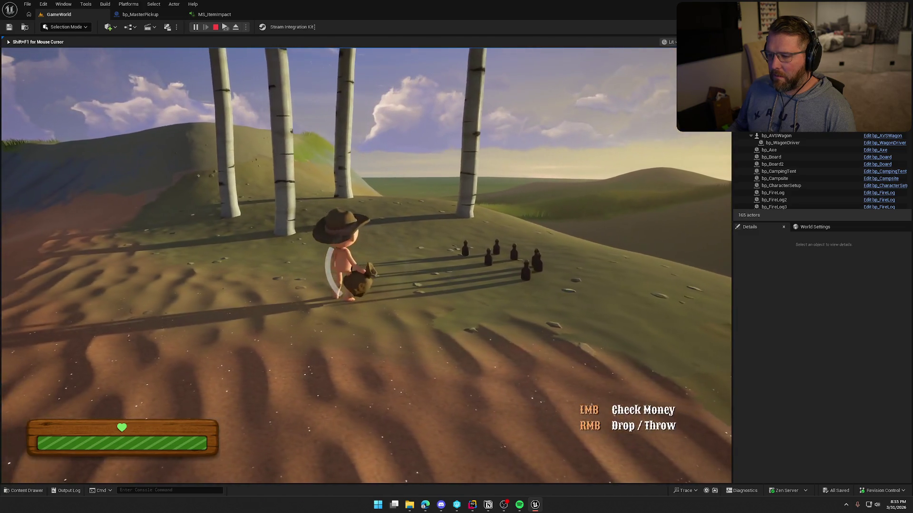
Keep dropping and re-picking the money bag several more times, then stop play.
right_click(366, 265)
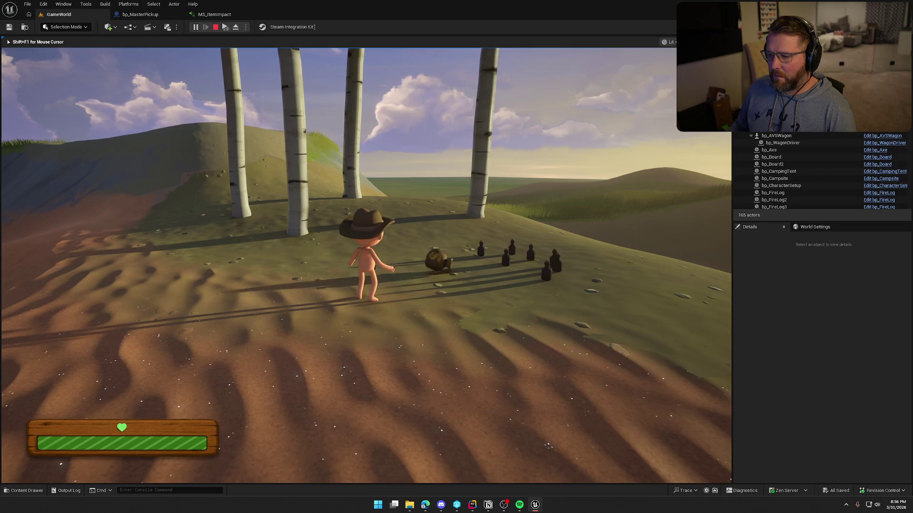
key("w")
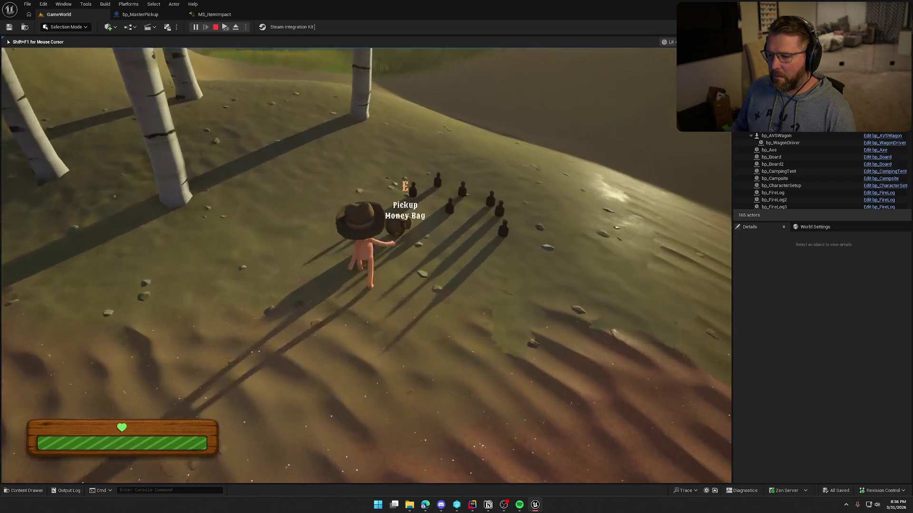
key("e")
right_click(366, 265)
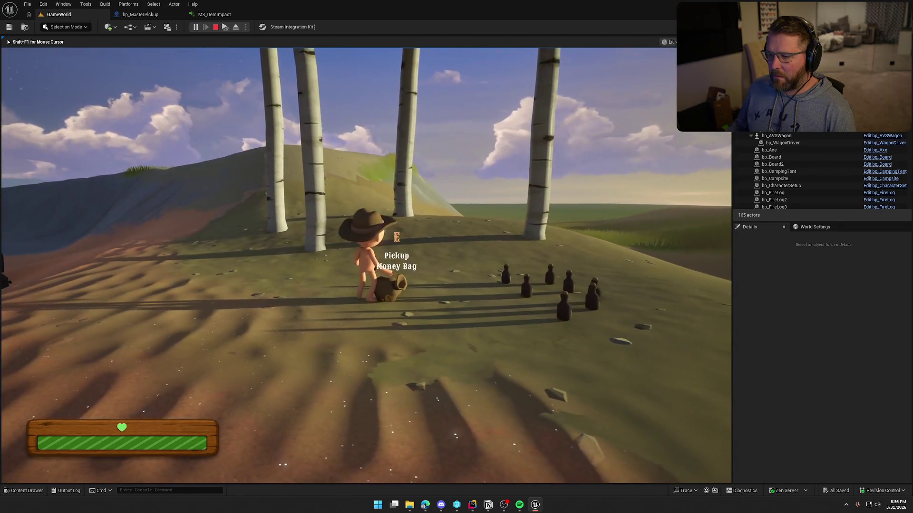
key("e")
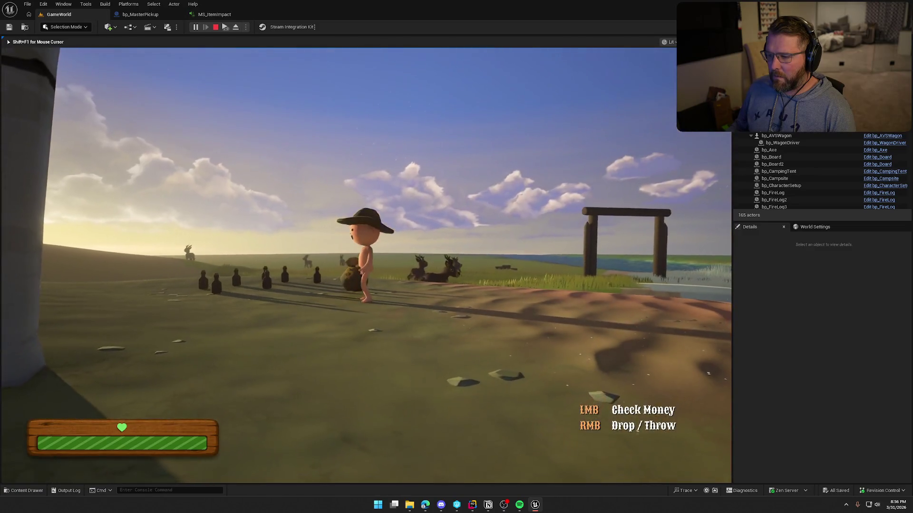
right_click(363, 259)
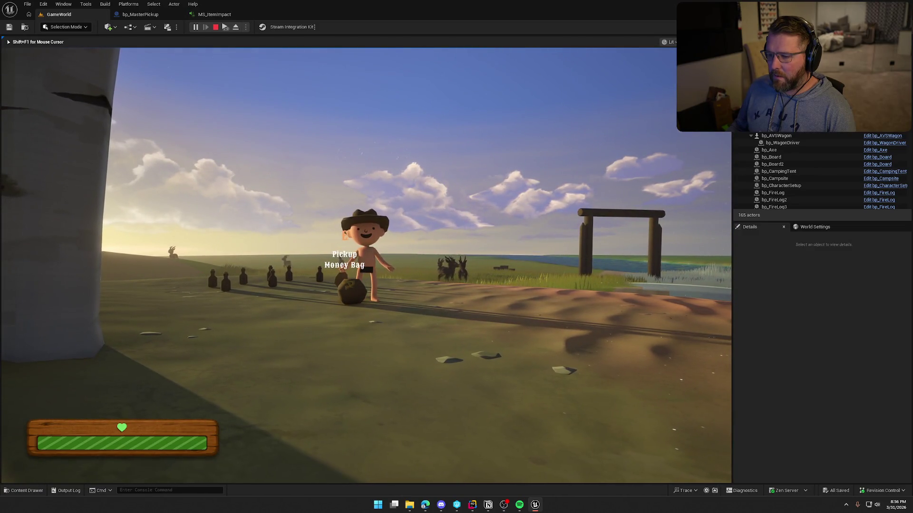
key("e")
right_click(363, 259)
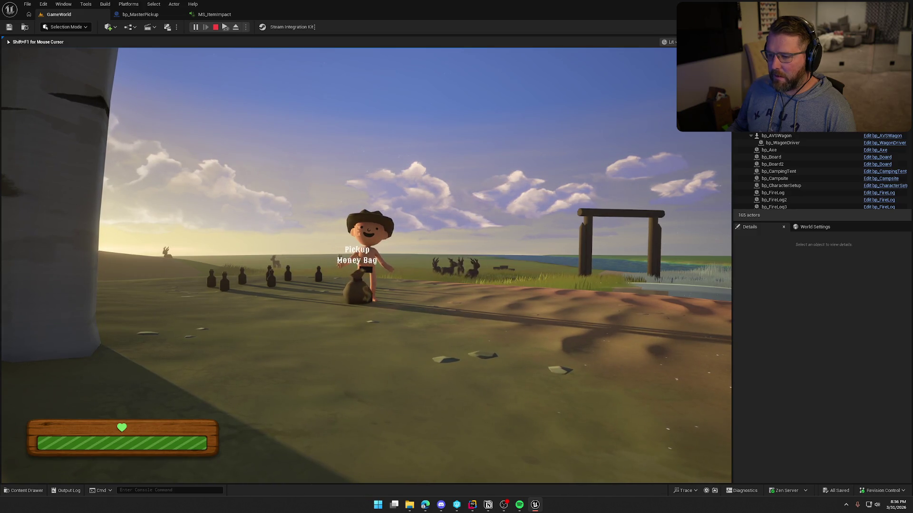
key("e")
right_click(364, 259)
key("e")
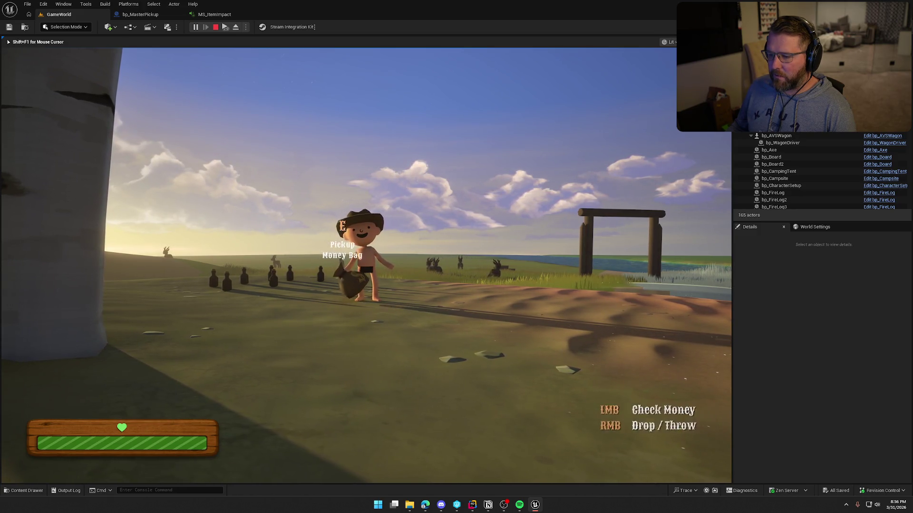
right_click(364, 259)
key("Escape")
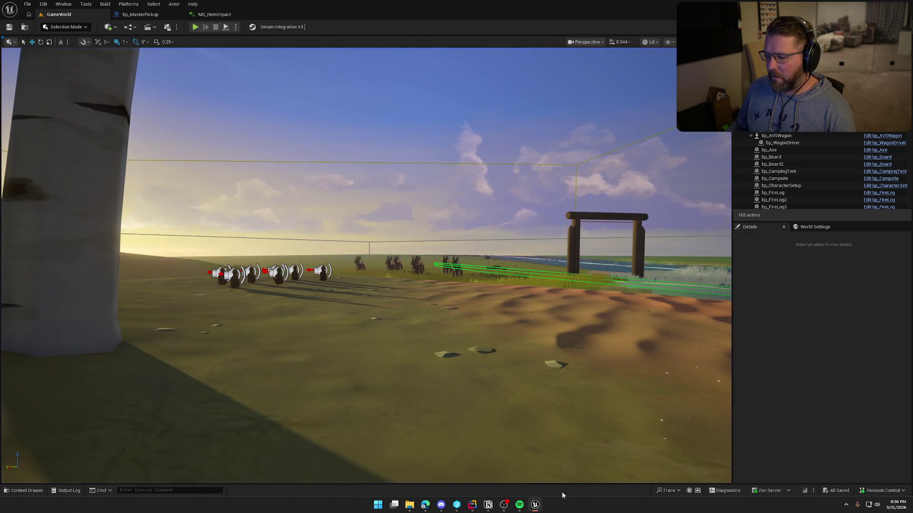
In bp_MasterPickup, add an ItemMesh On Component Hit event wired to a Print String node.
left_click(141, 14)
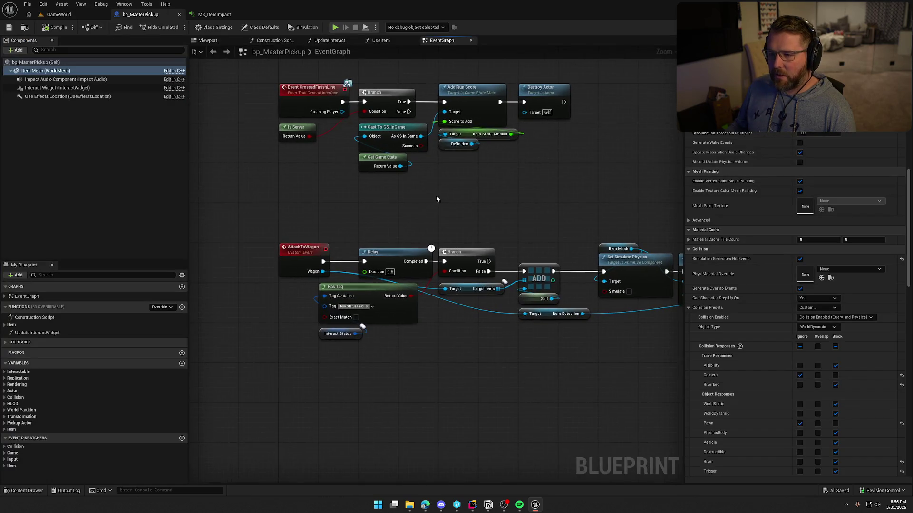
scroll(803, 199, "down", 5)
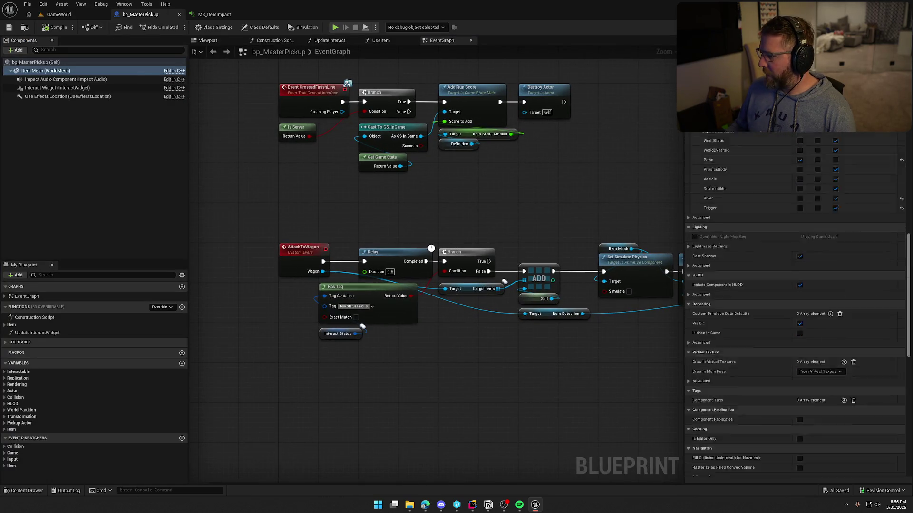
scroll(773, 314, "down", 10)
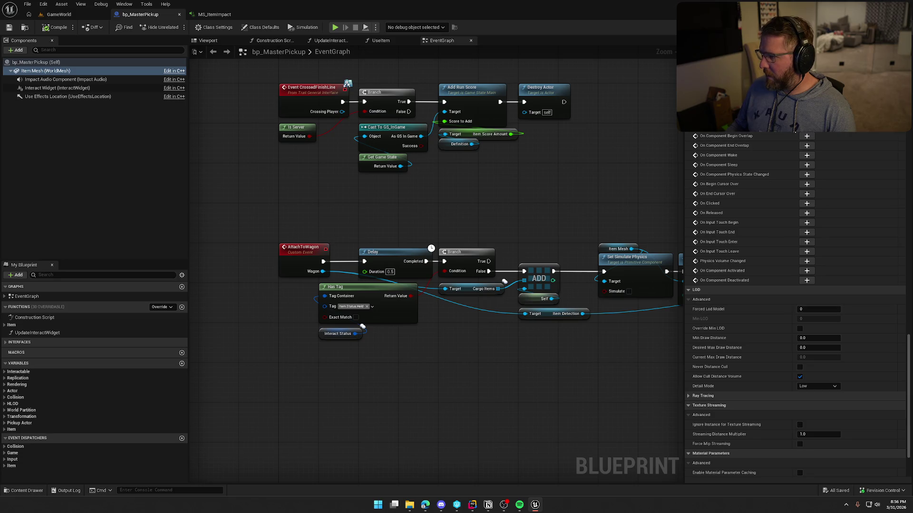
left_click(806, 139)
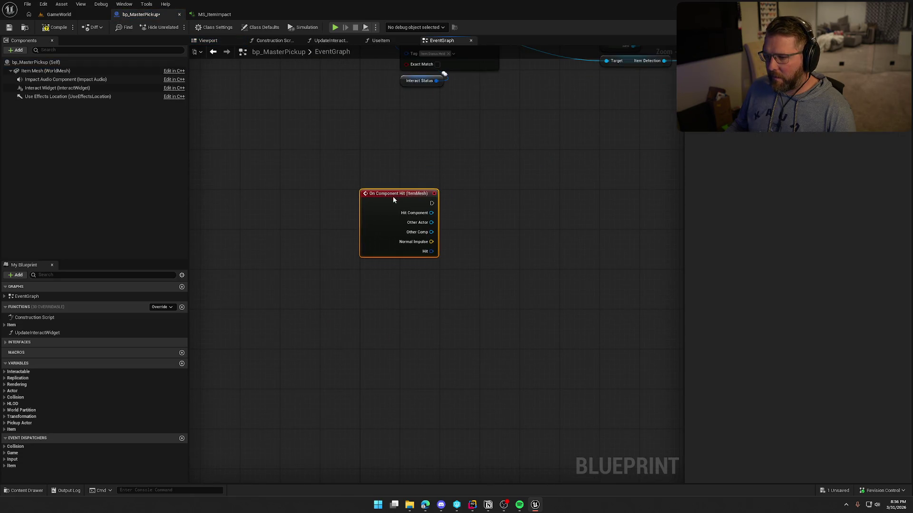
left_click_drag(337, 190, 489, 178)
type("print string")
key("Return")
left_click(400, 224)
Feed the Vector Length of Normal Impulse into the Print String's text.
left_click_drag(337, 228, 373, 233)
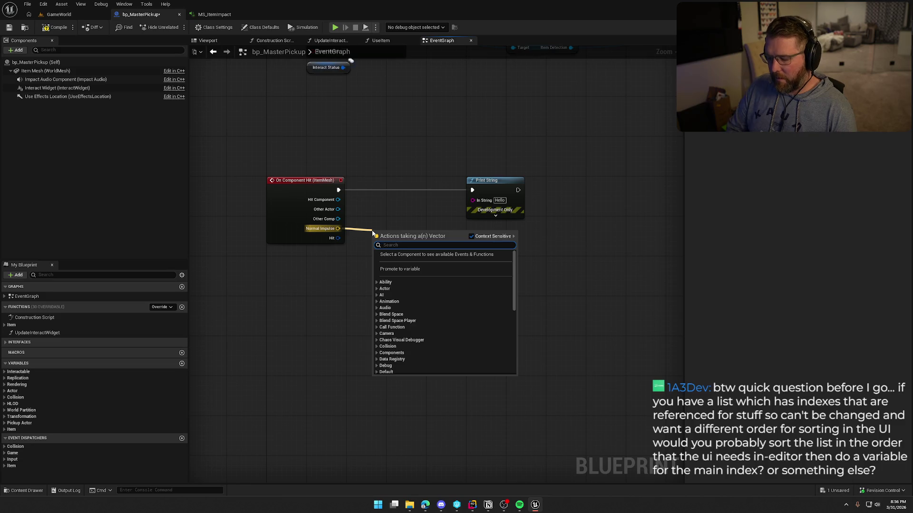
type("size")
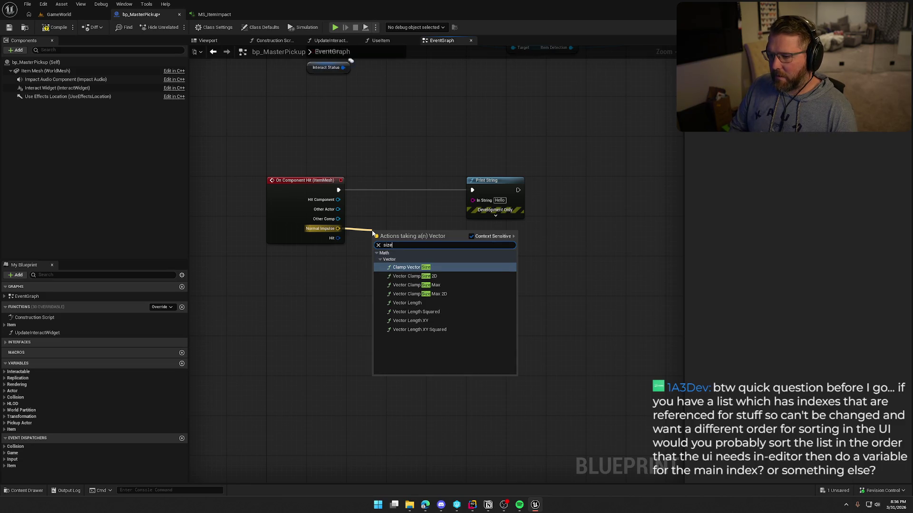
left_click(426, 303)
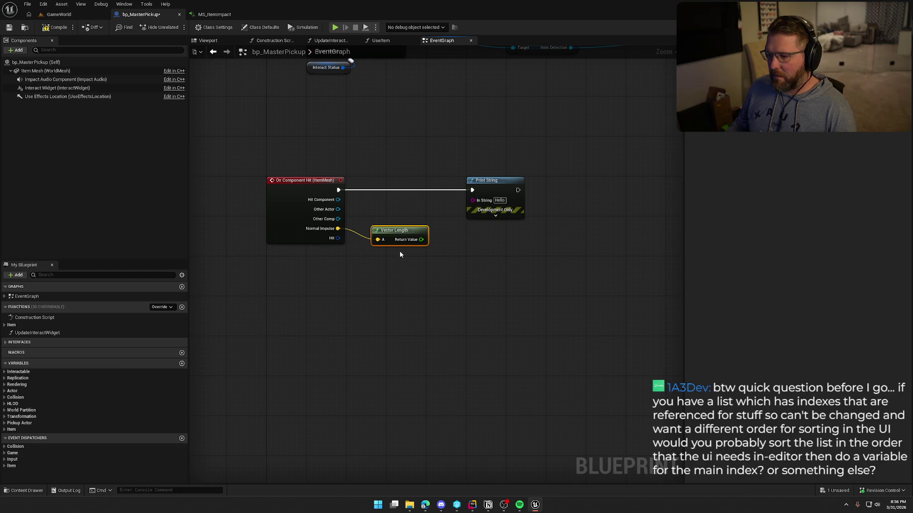
left_click_drag(421, 239, 478, 203)
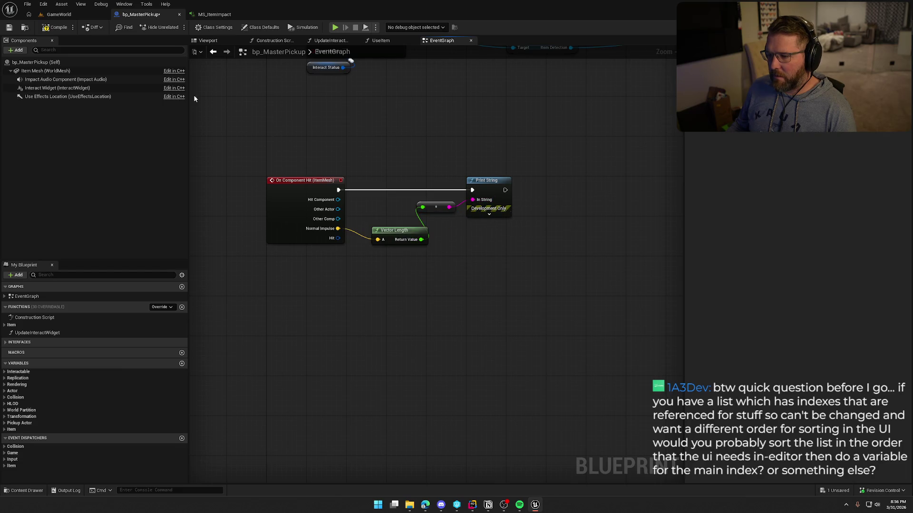
Return to the GameWorld level, start play and walk the character across the hillside.
left_click(54, 16)
left_click(198, 29)
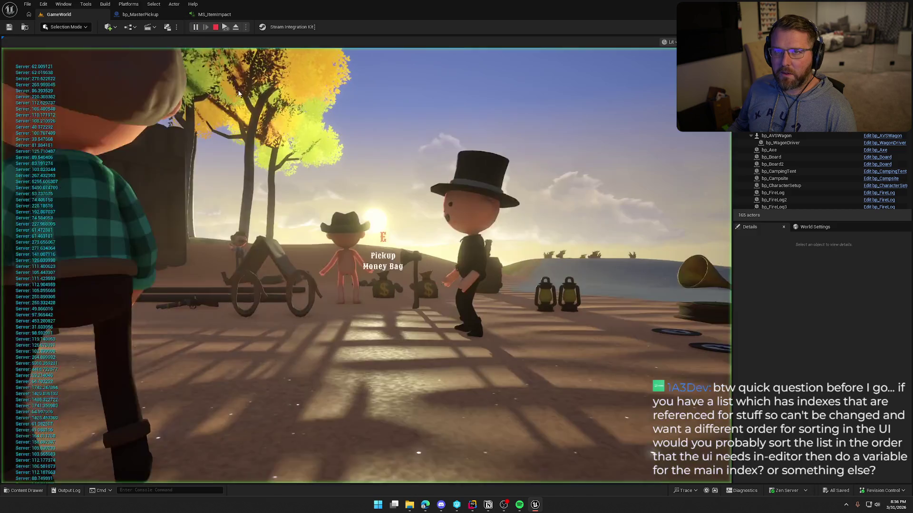
key("w")
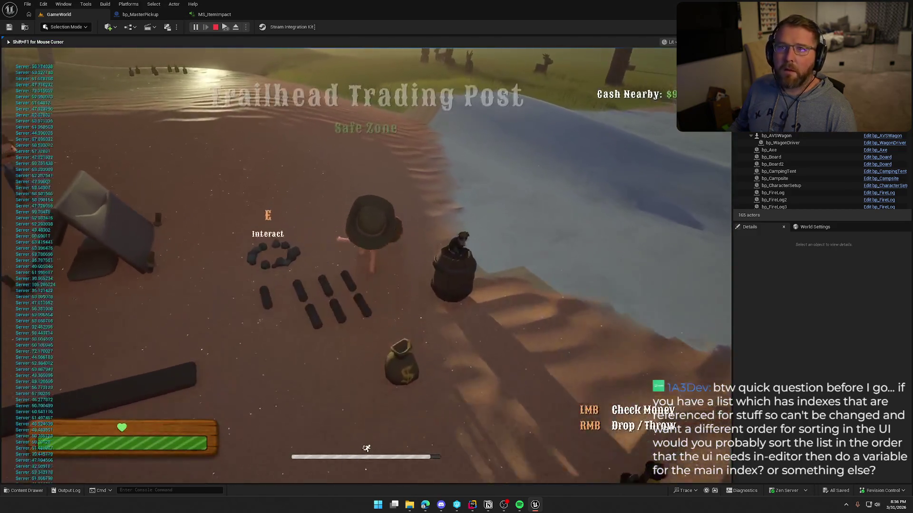
key("w")
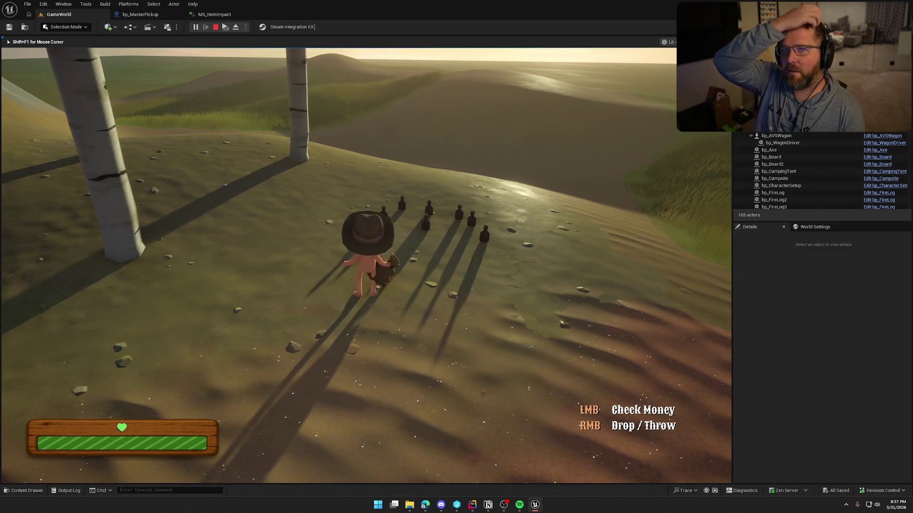
key("a")
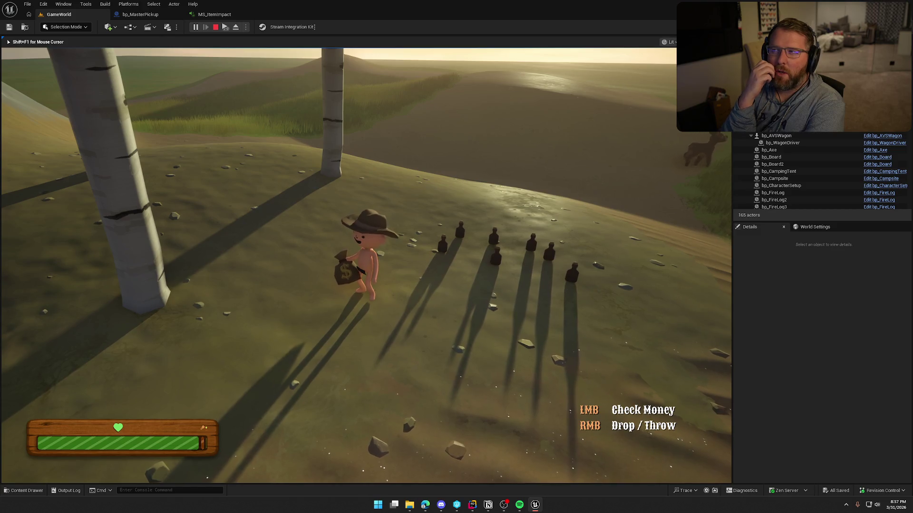
Drop and re-pick the money bag twice, then free the mouse and open the console log.
right_click(366, 265)
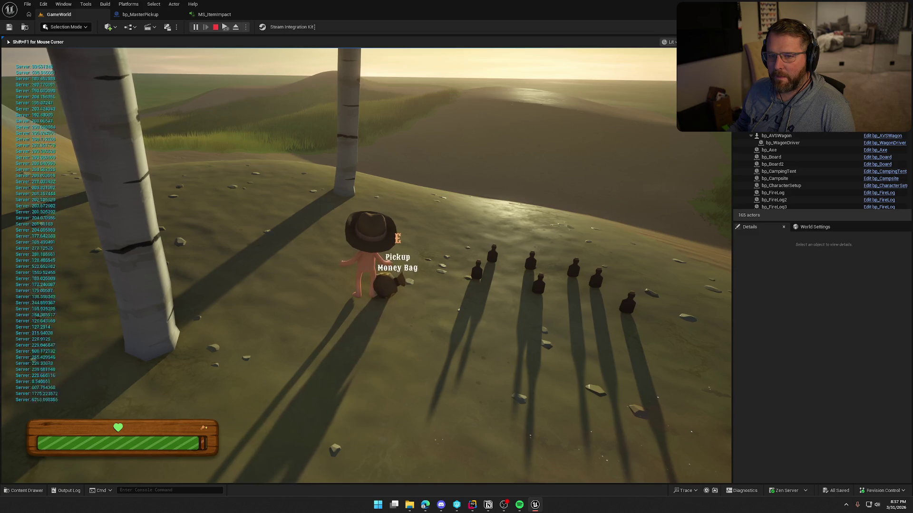
key("e")
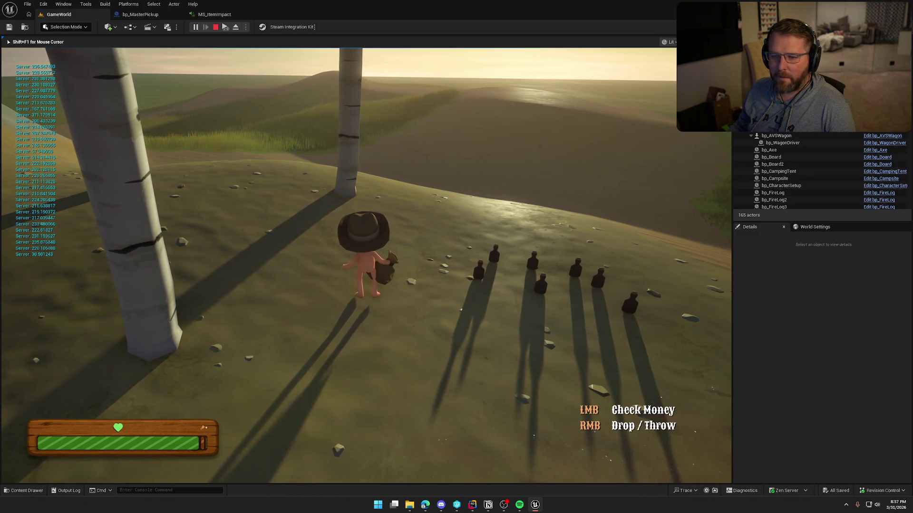
right_click(366, 265)
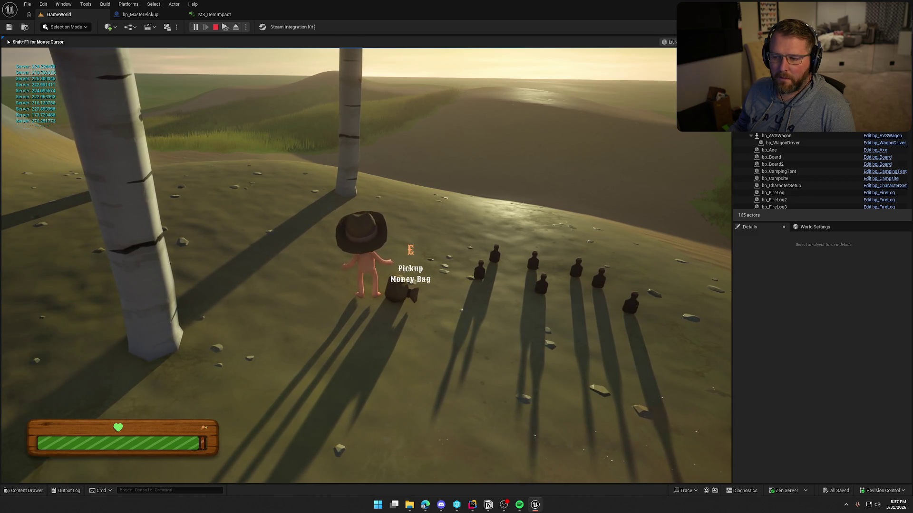
key("e")
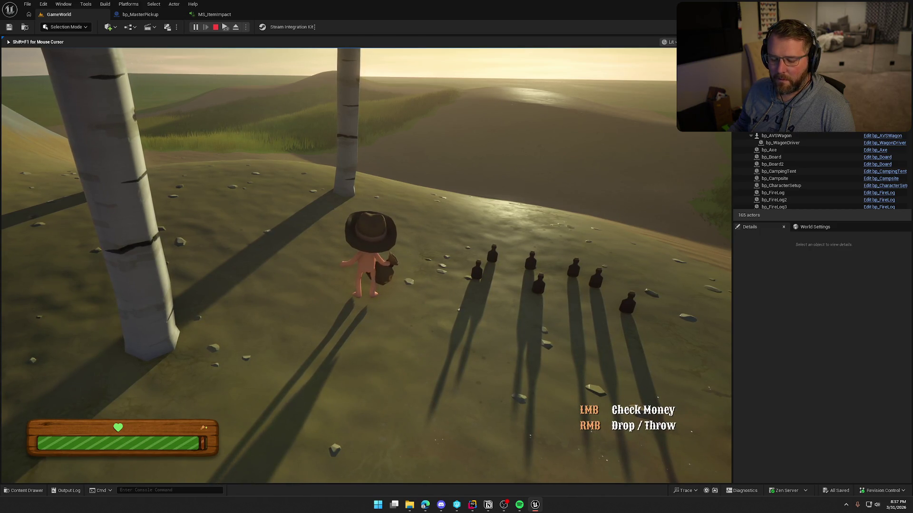
key("shift+F1")
key("grave")
key("grave")
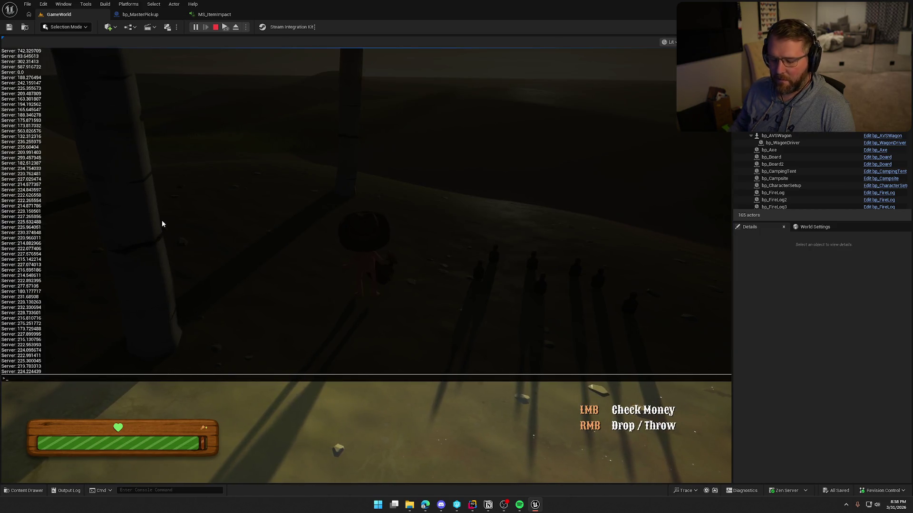
Clear the console log with 'clear', then reopen it and scroll back through the hit values.
type("clear")
key("Return")
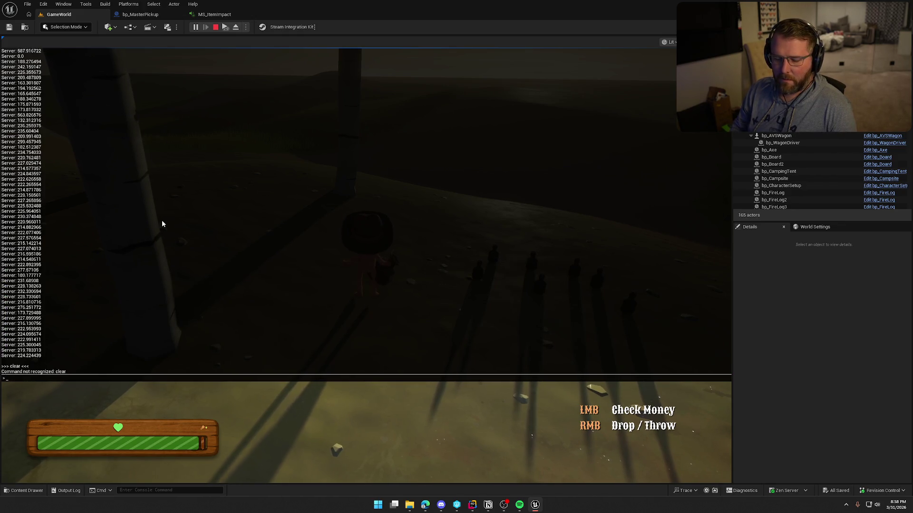
left_click(369, 425)
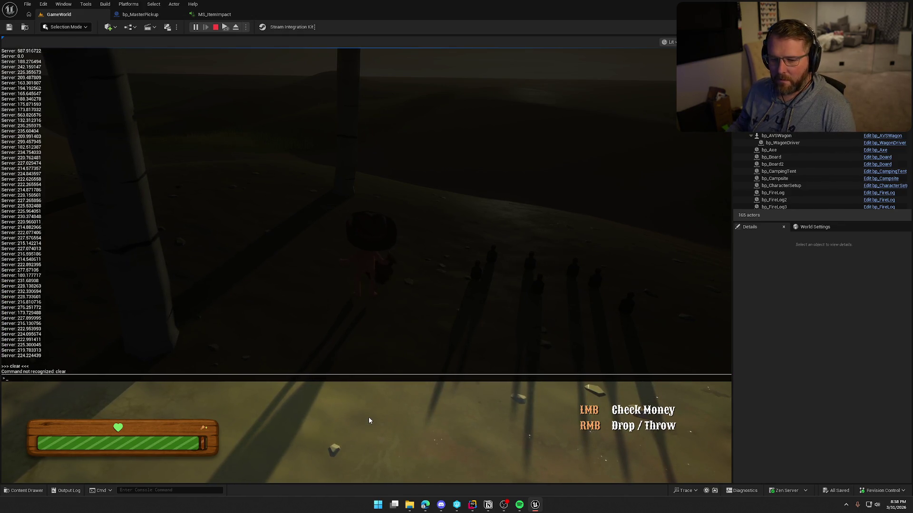
key("grave")
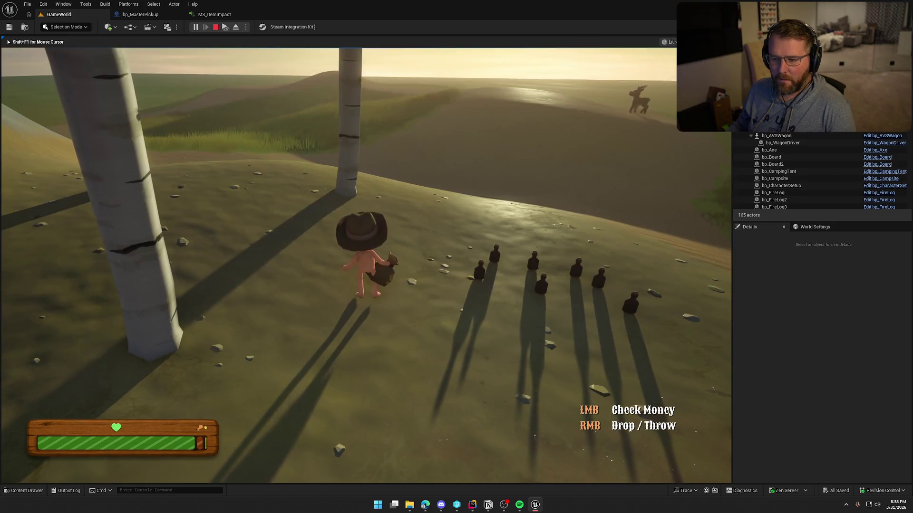
key("grave")
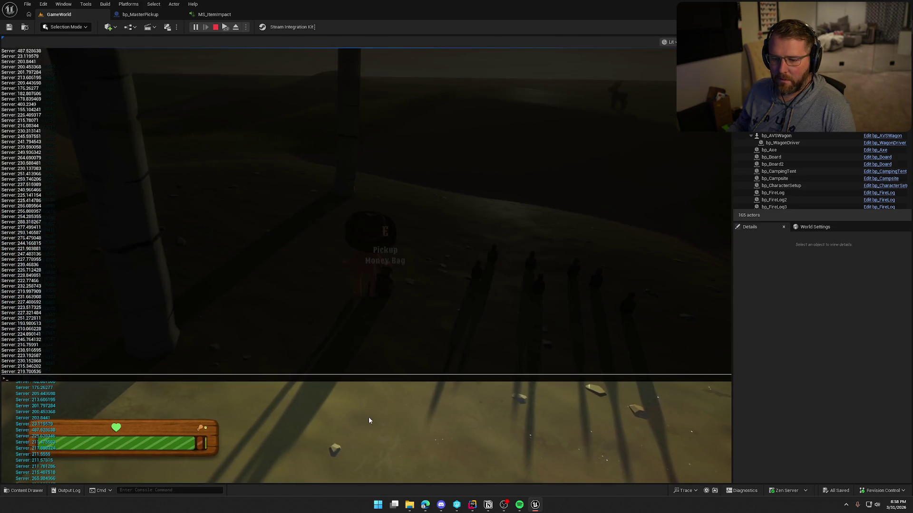
scroll(172, 314, "up", 10)
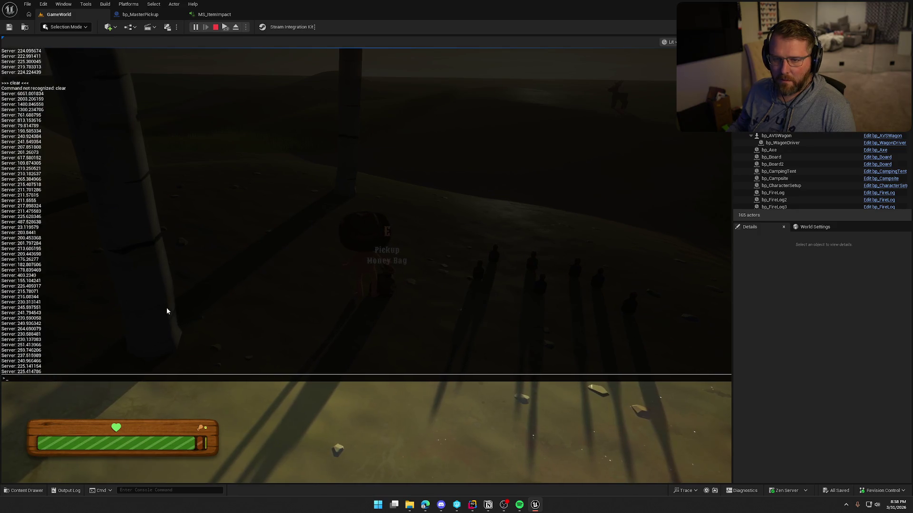
scroll(93, 119, "up", 1)
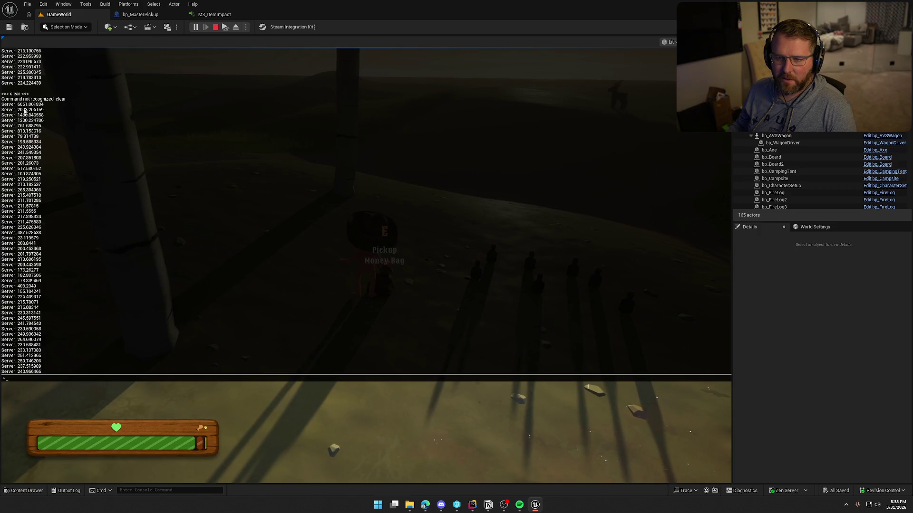
key("grave")
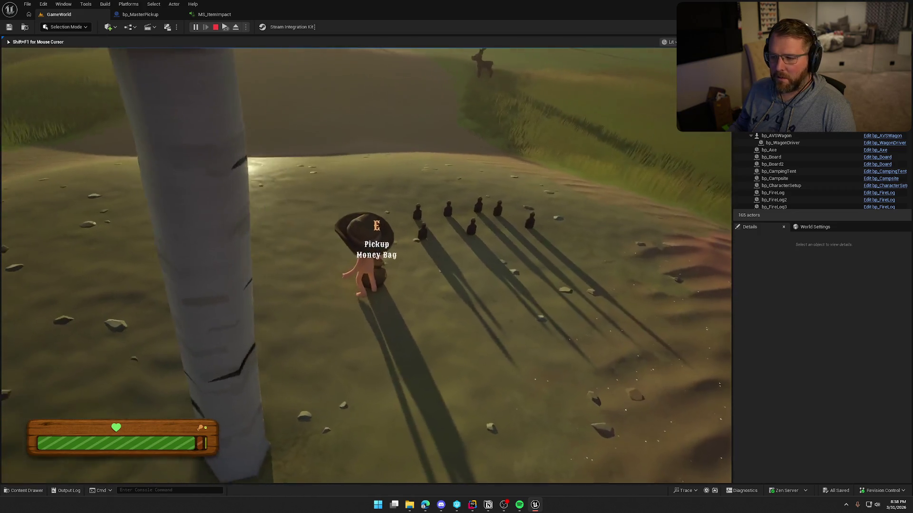
Walk to a new spot, review the server log lines again, and stop the play test.
key("w")
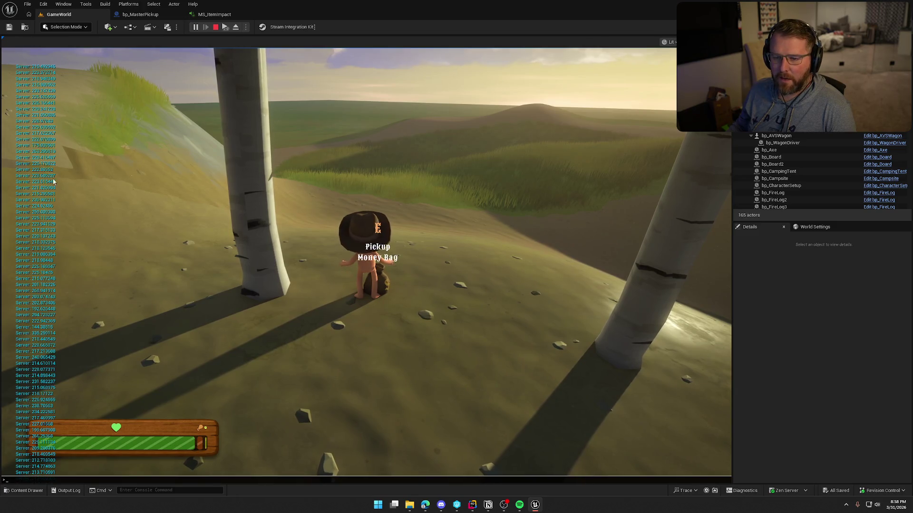
key("grave")
scroll(102, 235, "up", 15)
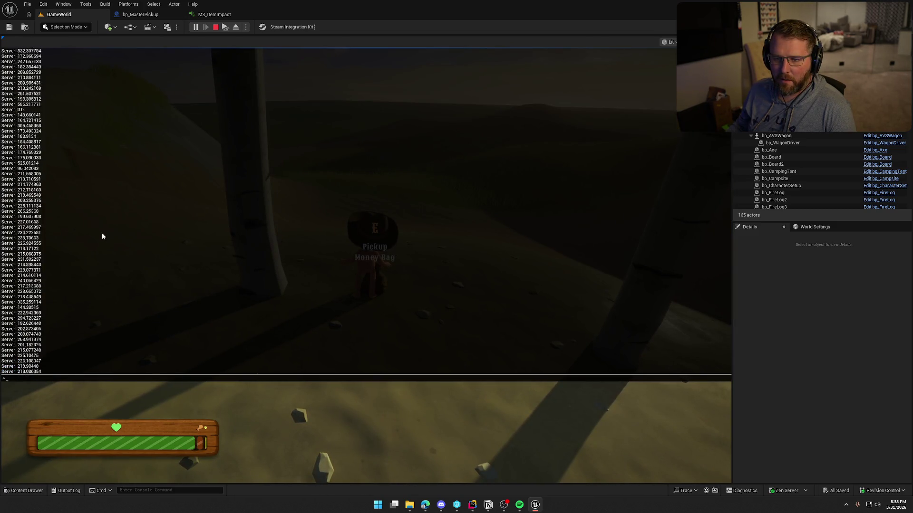
scroll(101, 235, "up", 19)
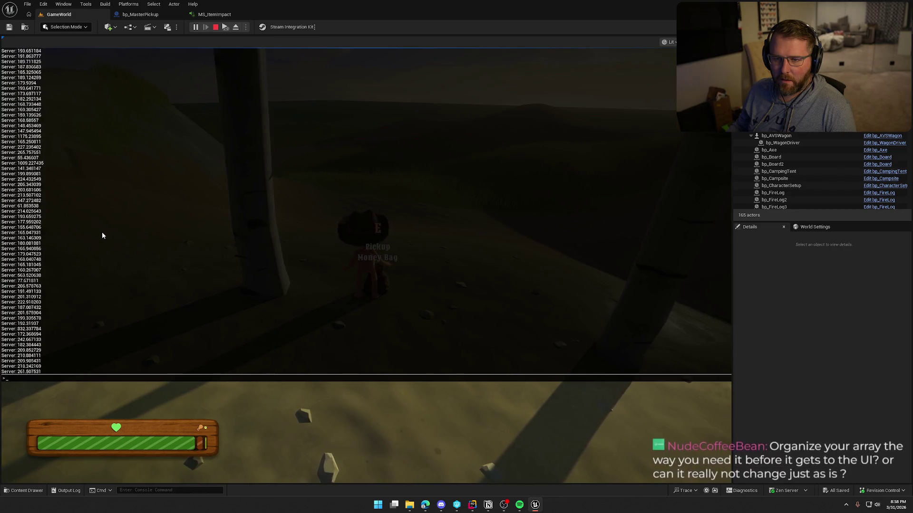
scroll(101, 236, "up", 12)
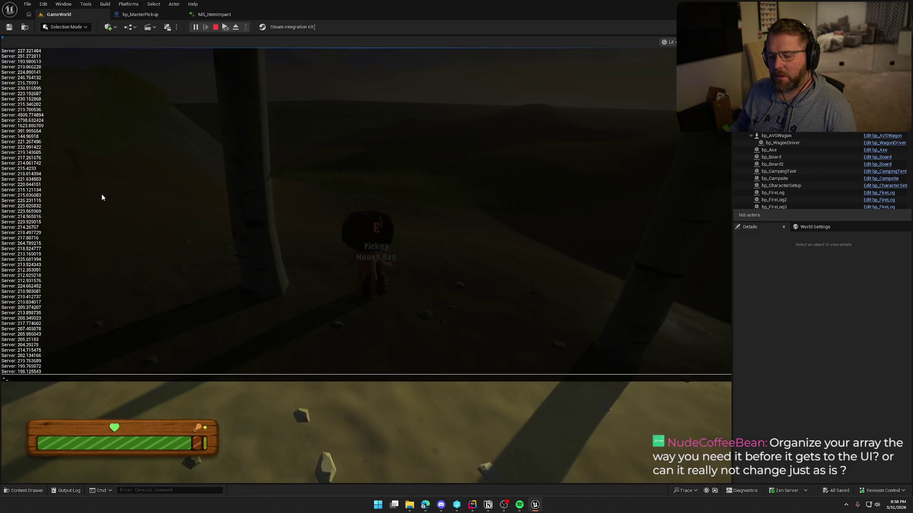
key("Escape")
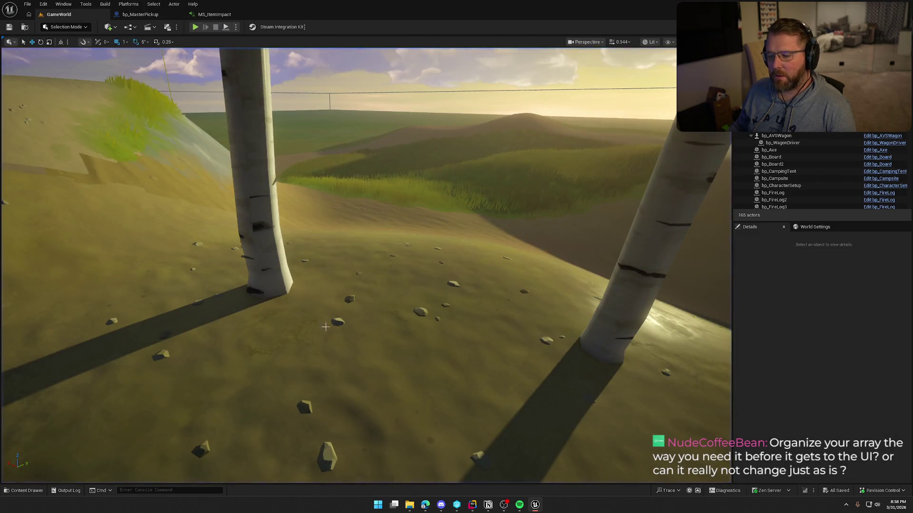
Check PickupActor.cpp in Rider, then recompile it with Unreal's Live Coding button.
left_click(473, 505)
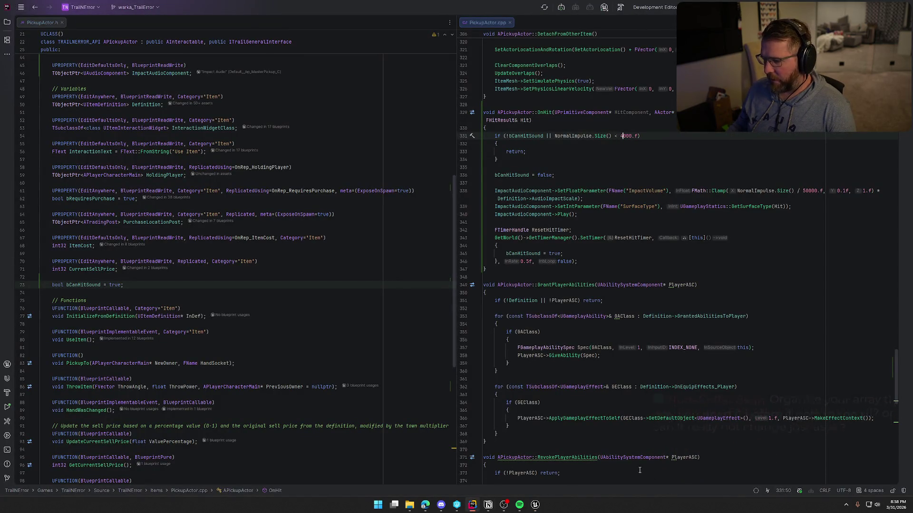
left_click(535, 507)
left_click(805, 491)
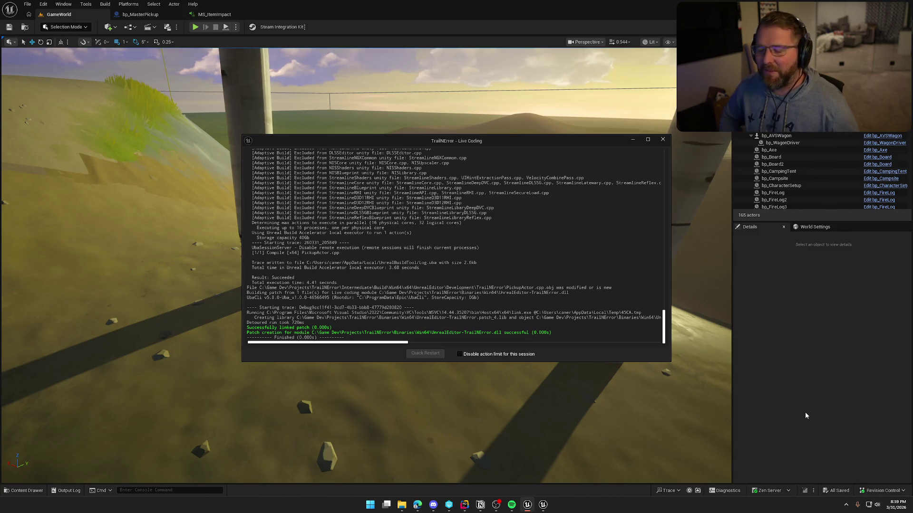
Close the Live Coding log, start play, and carry the picked-up money bag uphill.
left_click(663, 139)
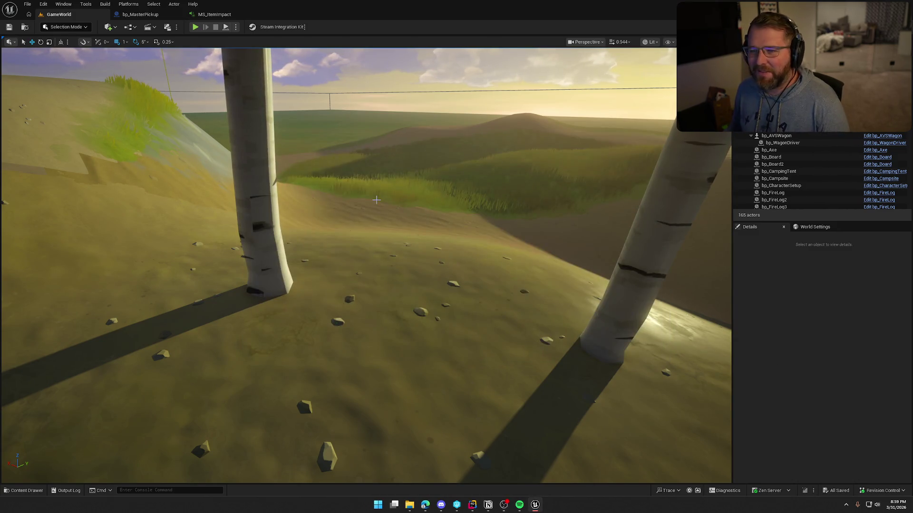
left_click(195, 26)
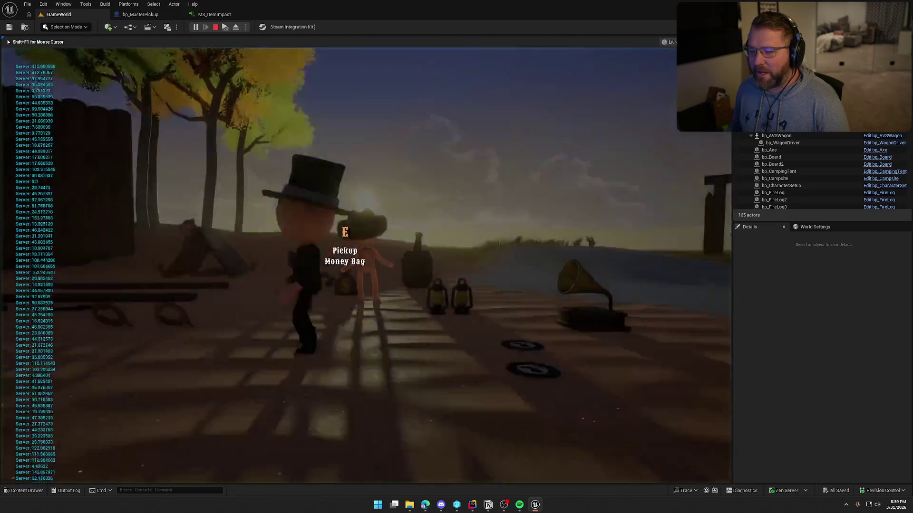
key("e")
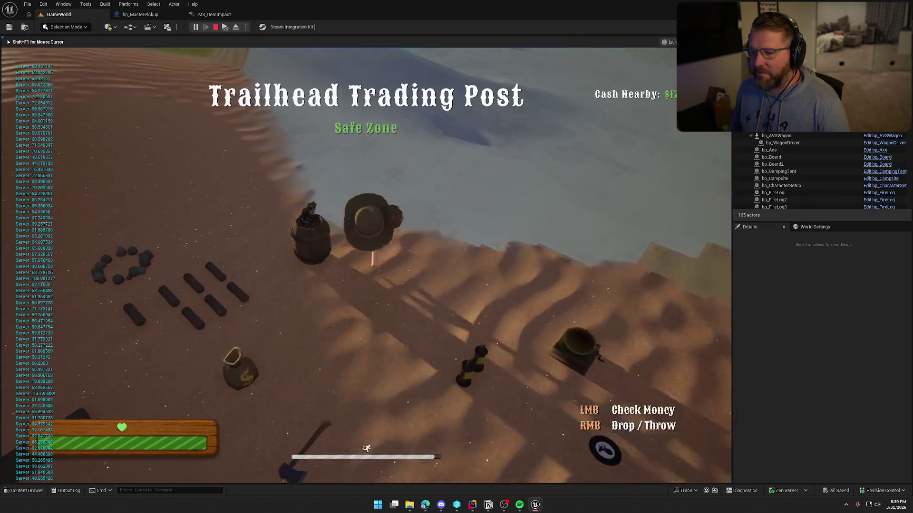
key("shift+w")
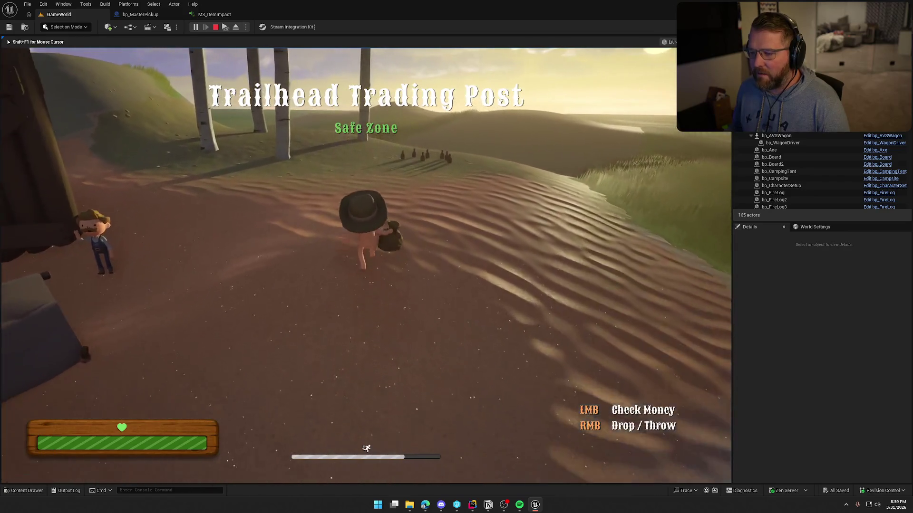
key("w")
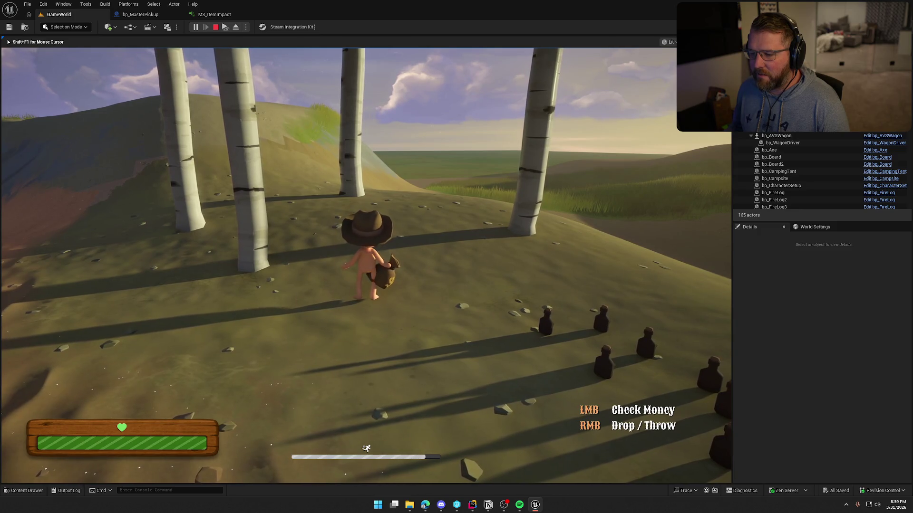
Drop the money bag, pick it back up, and drop it again.
right_click(366, 266)
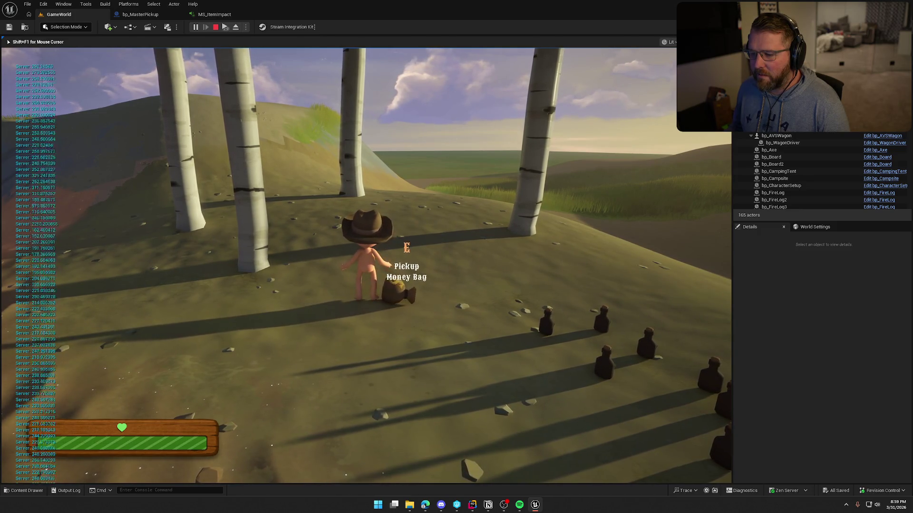
key("e")
key("w")
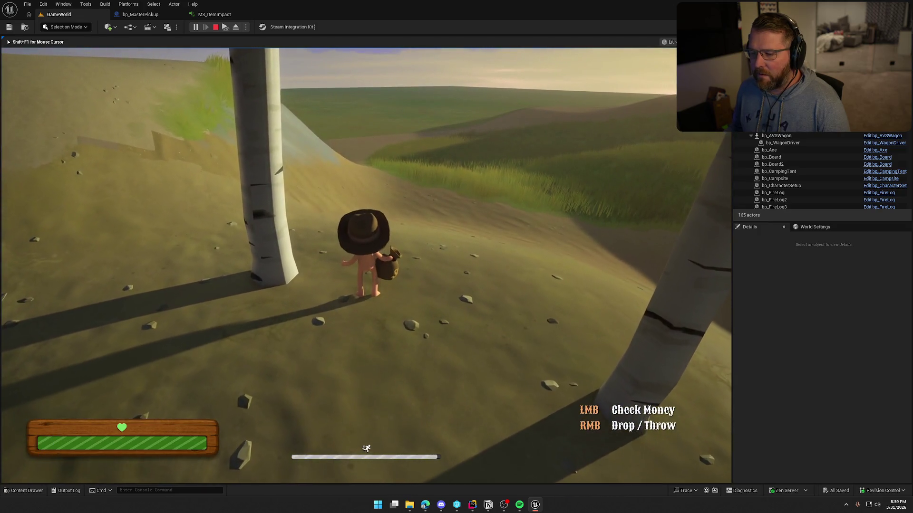
right_click(365, 266)
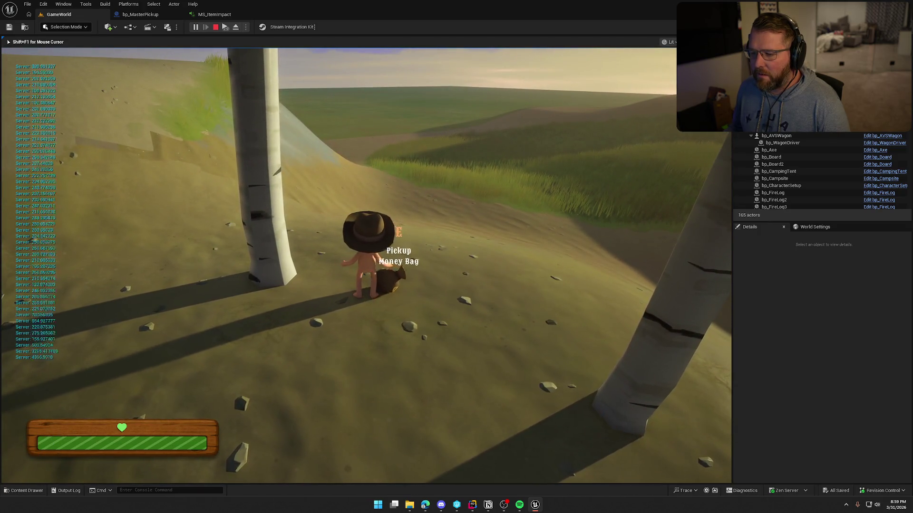
Stop play, delete the hit debug print nodes, and return to the GameWorld level.
key("Escape")
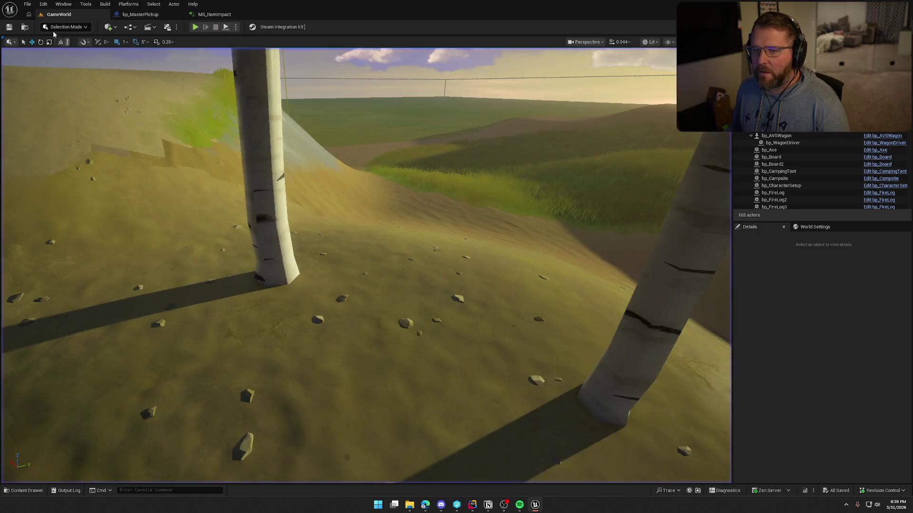
key("Delete")
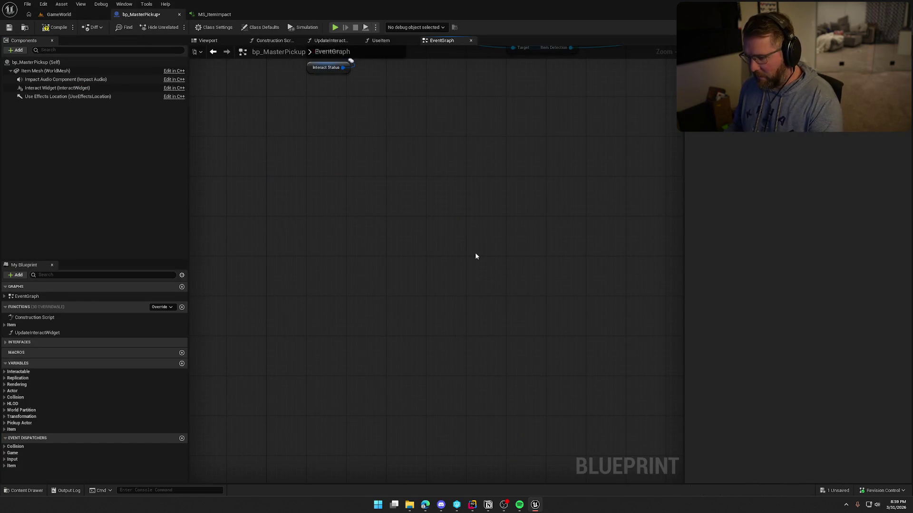
left_click(58, 15)
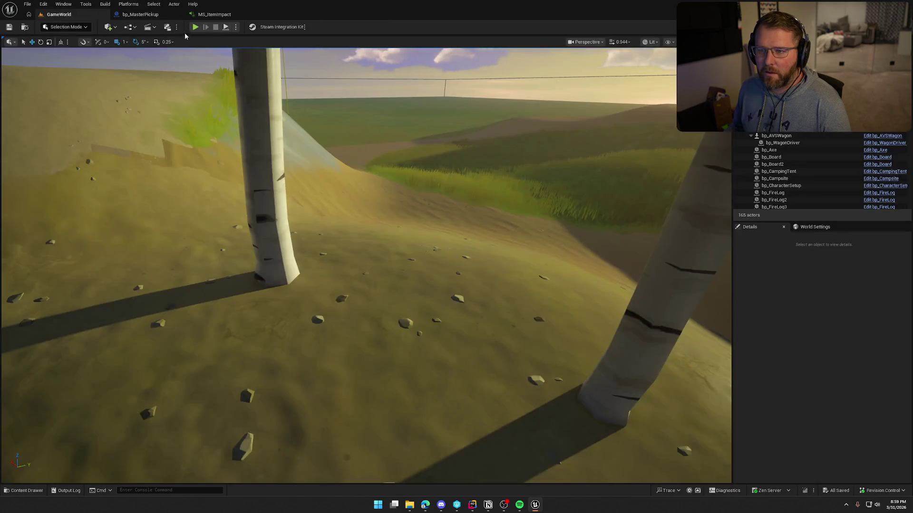
Start a new play test and pick up and drop the axe twice.
key("alt+p")
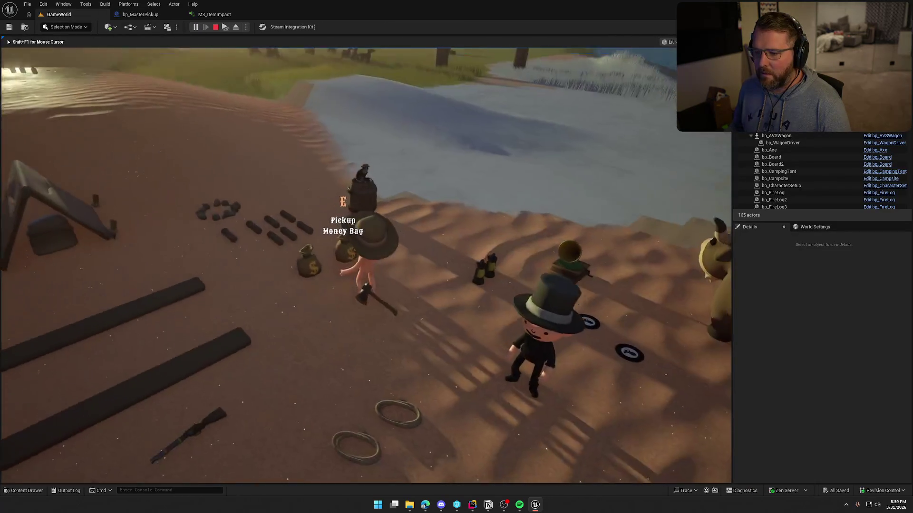
key("e")
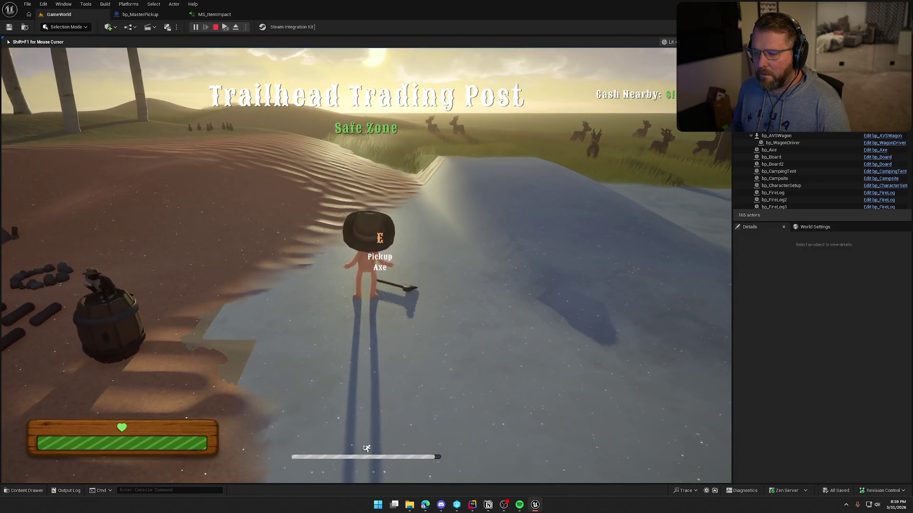
right_click(366, 265)
key("e")
right_click(366, 266)
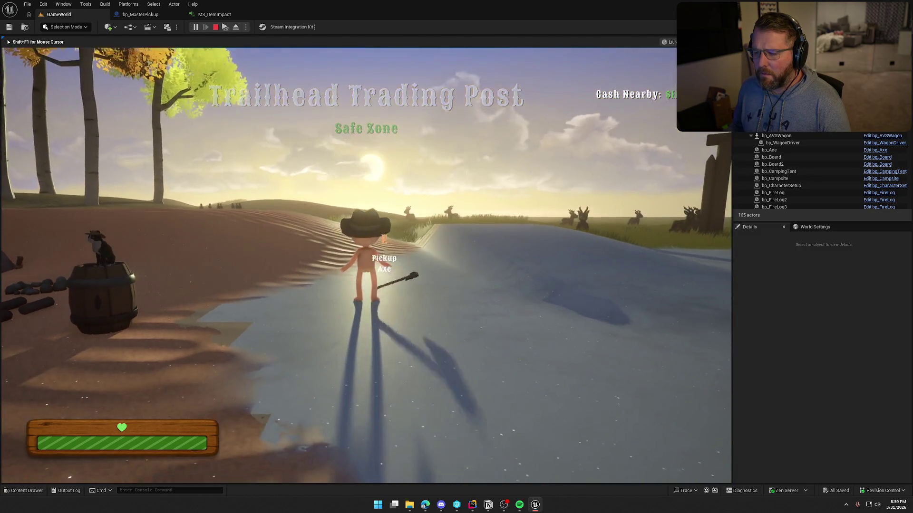
key("e")
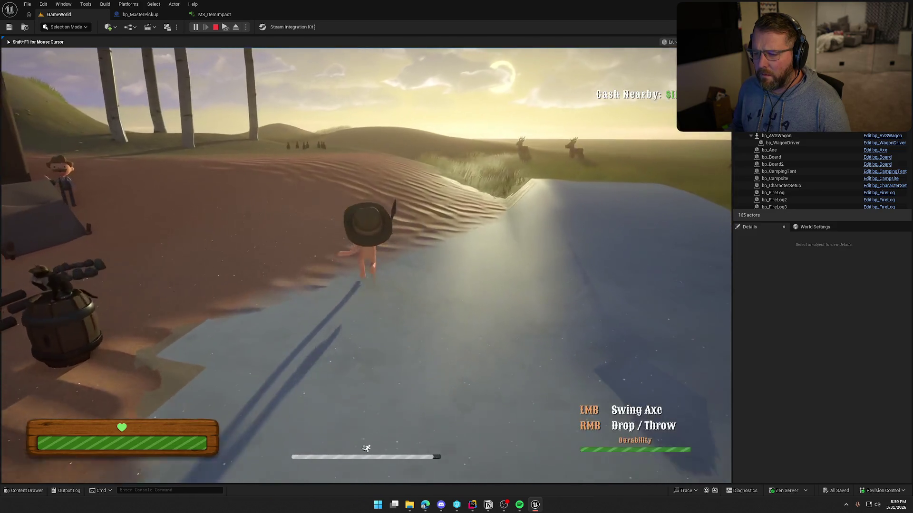
Run the axe toward the trees, drop it twice, and open the in-game console.
key("w")
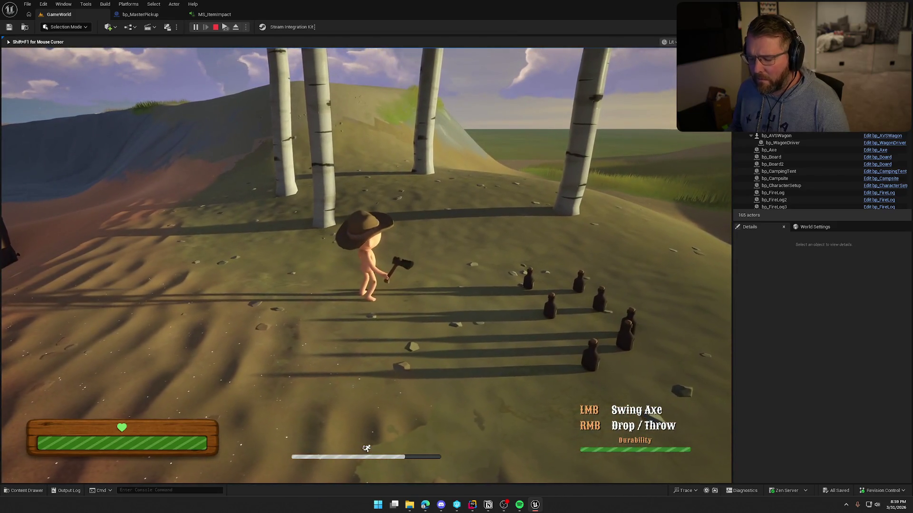
right_click(366, 266)
key("e")
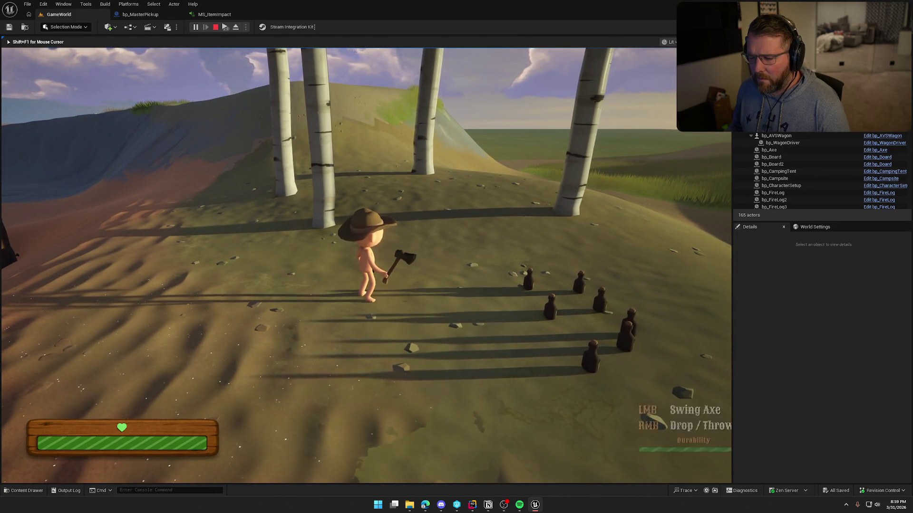
right_click(366, 266)
key("grave")
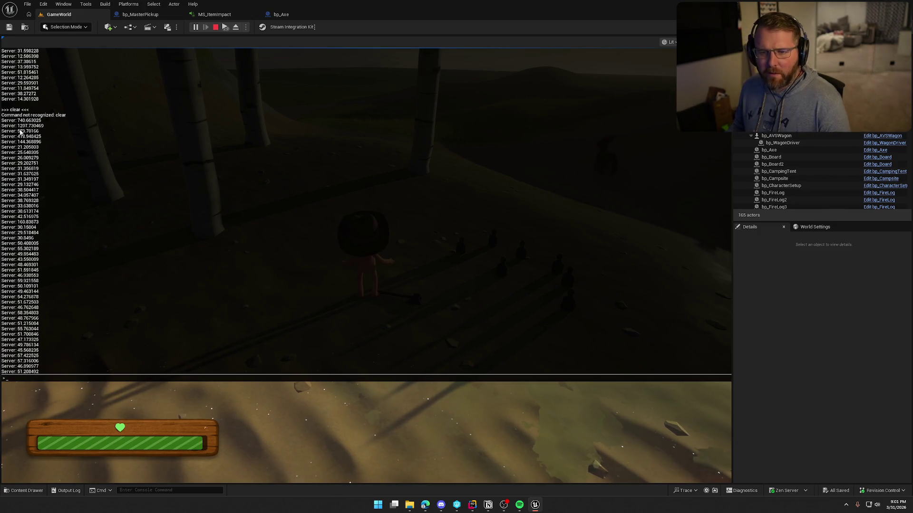
Stop play, review bp_Axe's Item Mesh physics settings, and bring up PickupActor.cpp in Rider.
key("Escape")
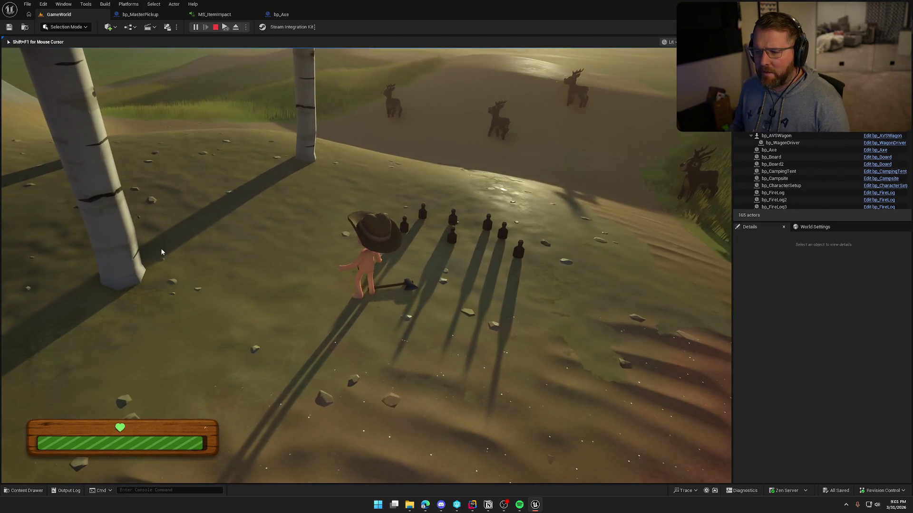
key("Escape")
left_click(282, 15)
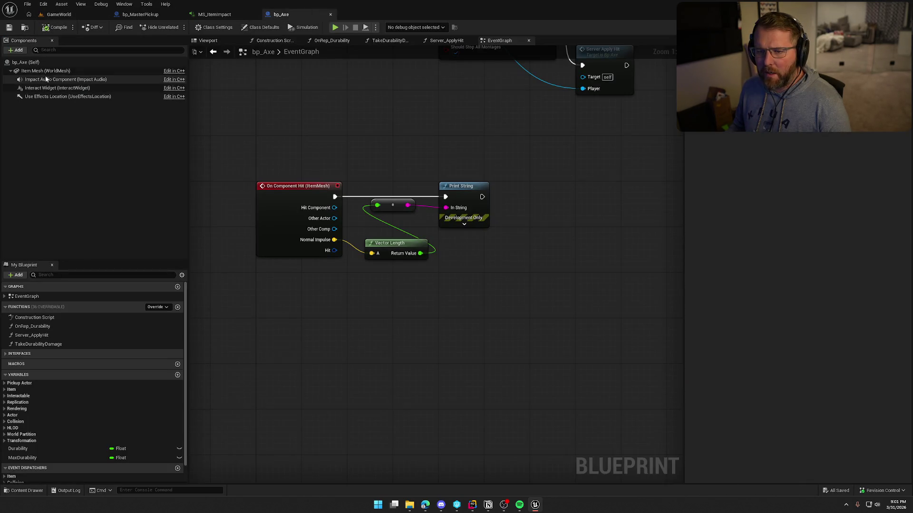
left_click(46, 70)
scroll(745, 306, "up", 10)
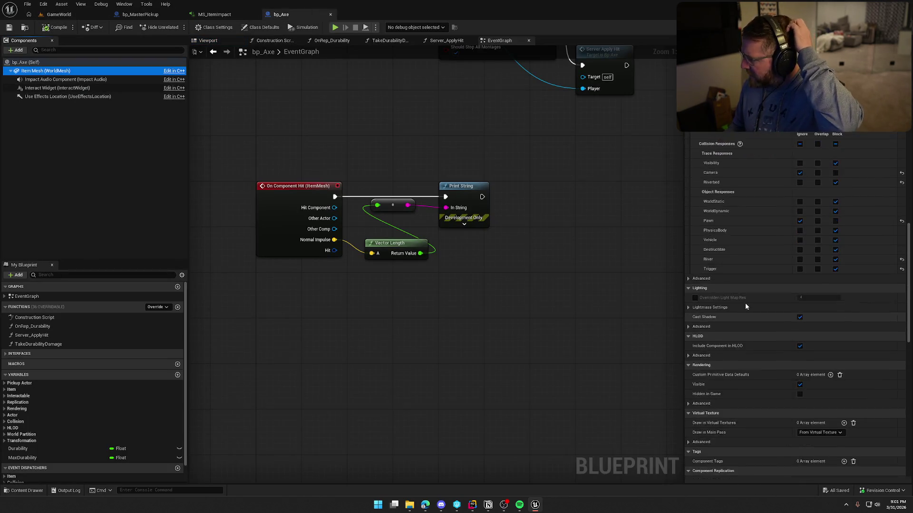
scroll(745, 305, "up", 10)
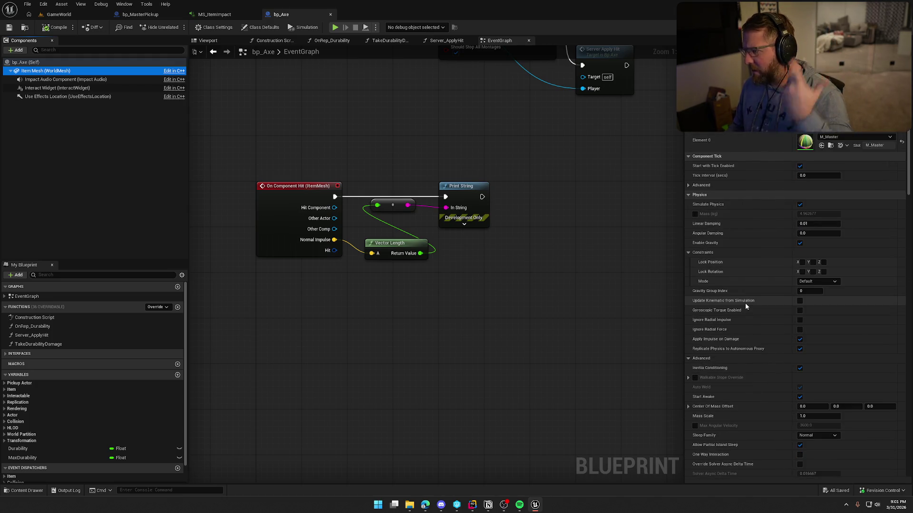
scroll(712, 209, "up", 2)
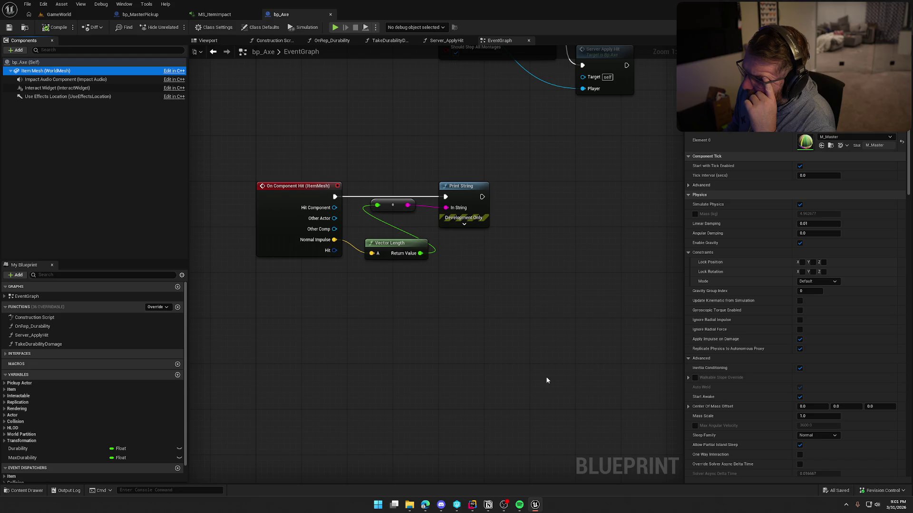
left_click(472, 504)
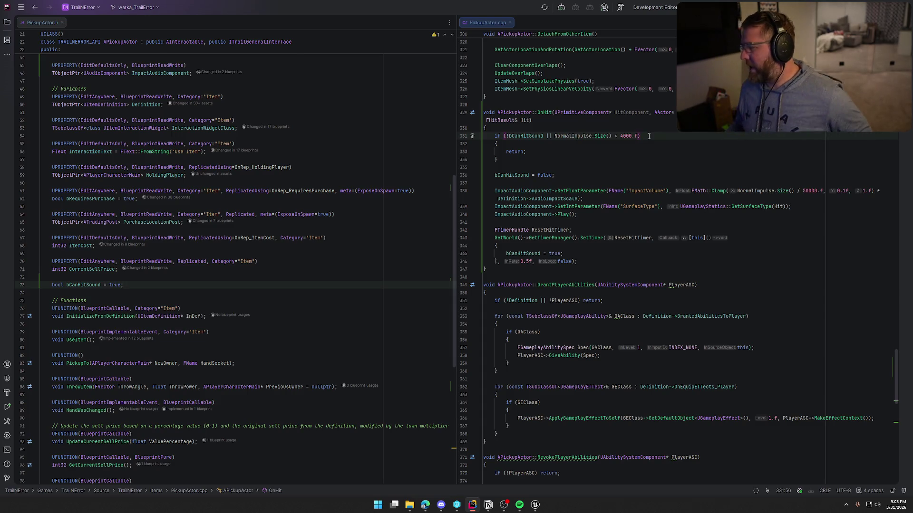
Replace the 4000.f impulse threshold on line 331 with ItemMesh->GetMass() * 200.f.
double_click(623, 137)
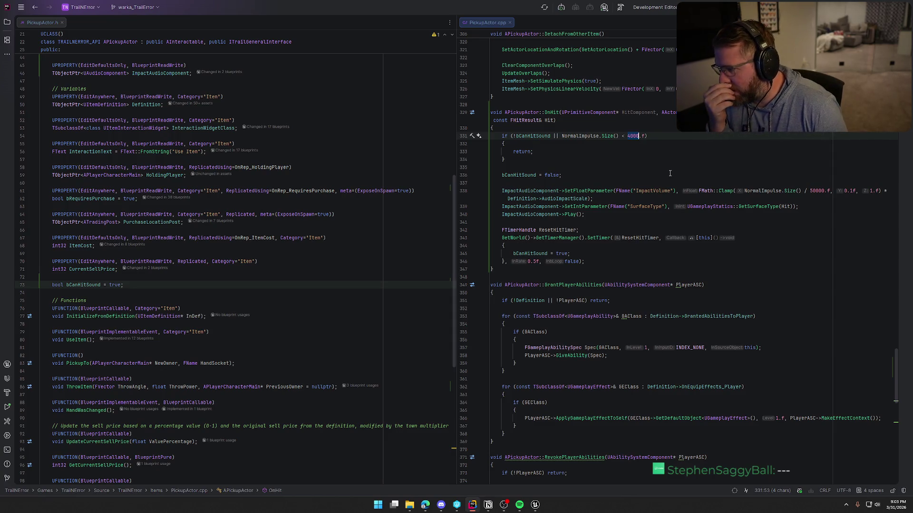
key("Right")
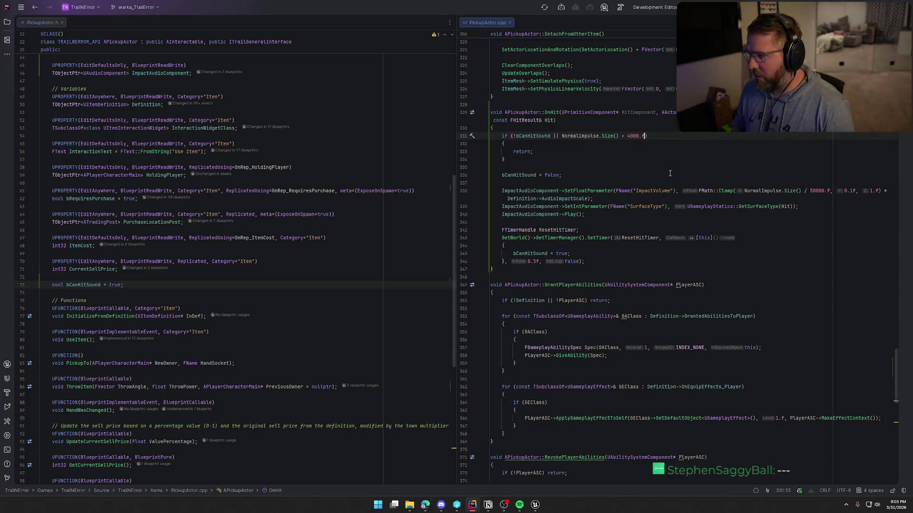
key("Delete")
key("Delete")
key("BackSpace")
key("BackSpace")
key("BackSpace")
type("Ite")
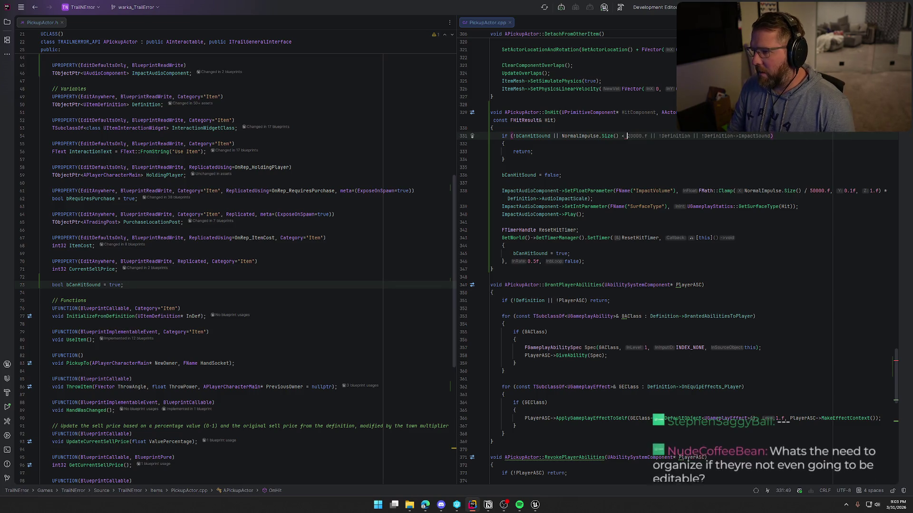
key("Down")
key("Return")
type("->")
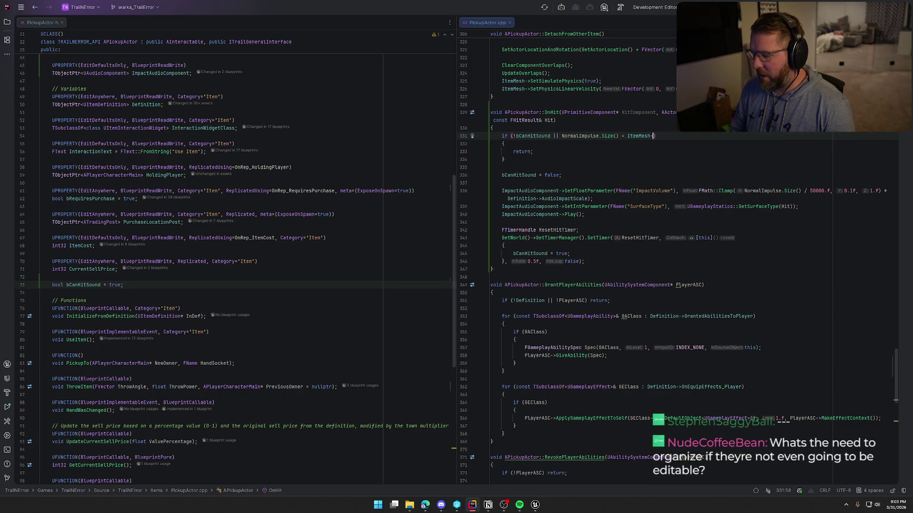
type("Mass")
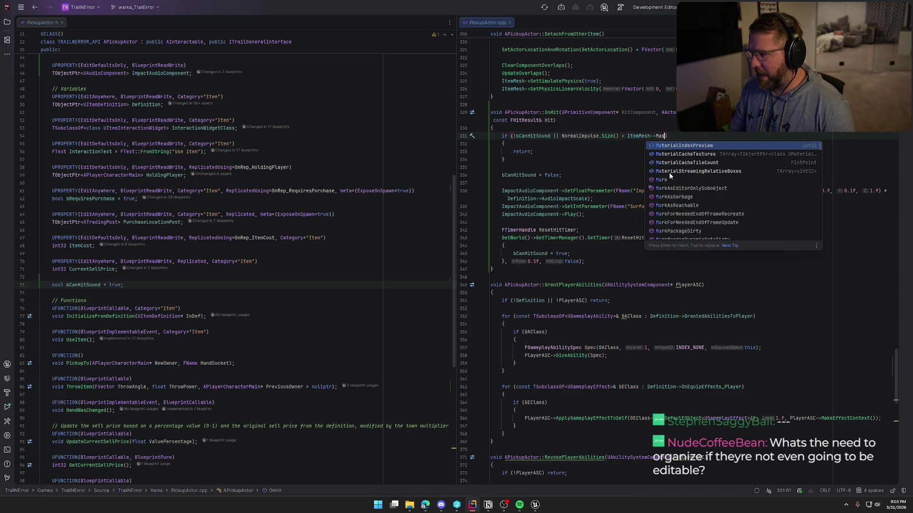
left_click(670, 163)
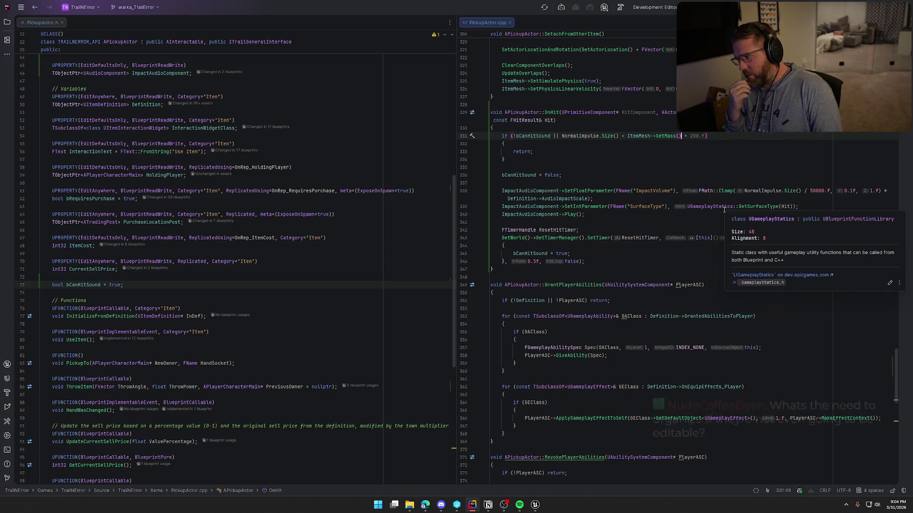
left_click(536, 504)
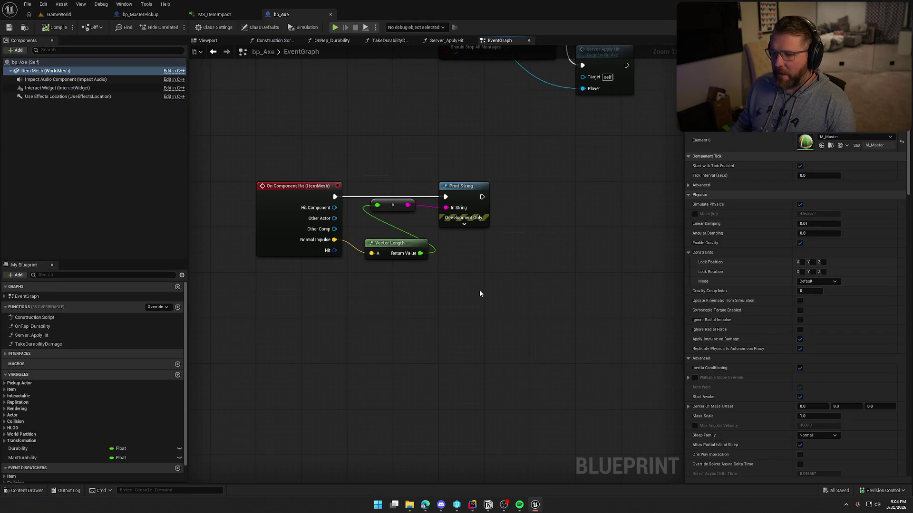
Open bp_MoneyBag from the Content Drawer, browse its Details, then return to bp_Axe.
key("ctrl+space")
left_click(551, 364)
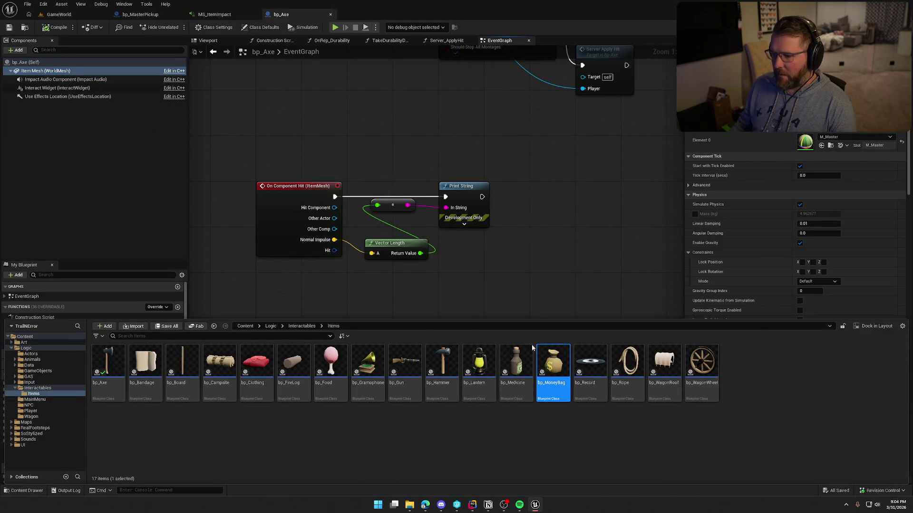
double_click(541, 352)
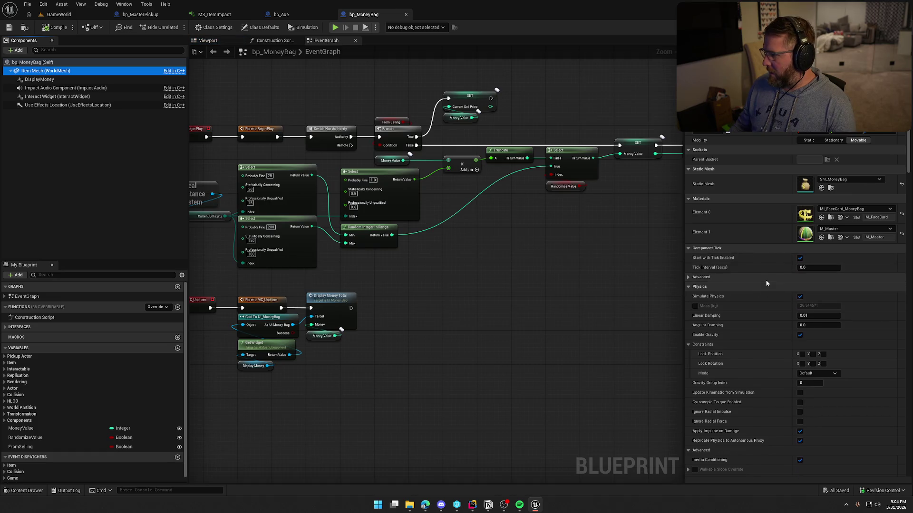
scroll(761, 267, "down", 15)
scroll(762, 270, "down", 5)
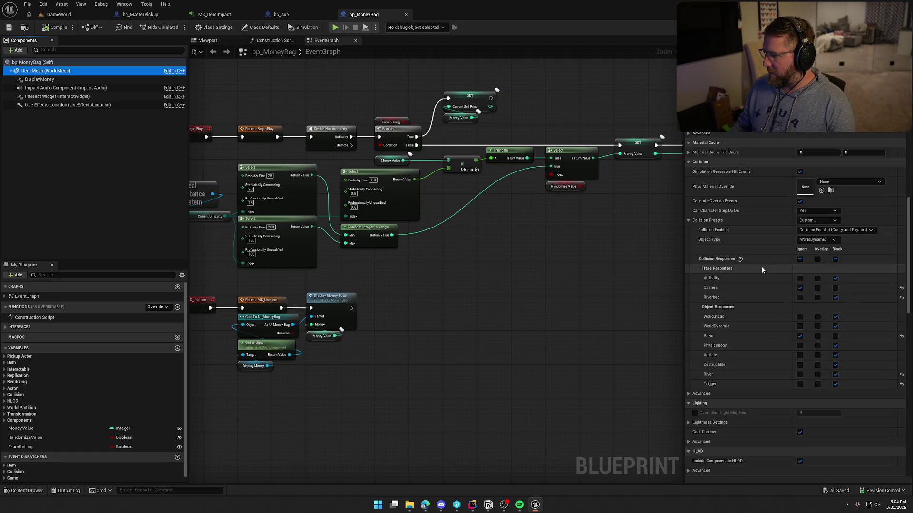
scroll(761, 269, "up", 3)
scroll(762, 269, "up", 5)
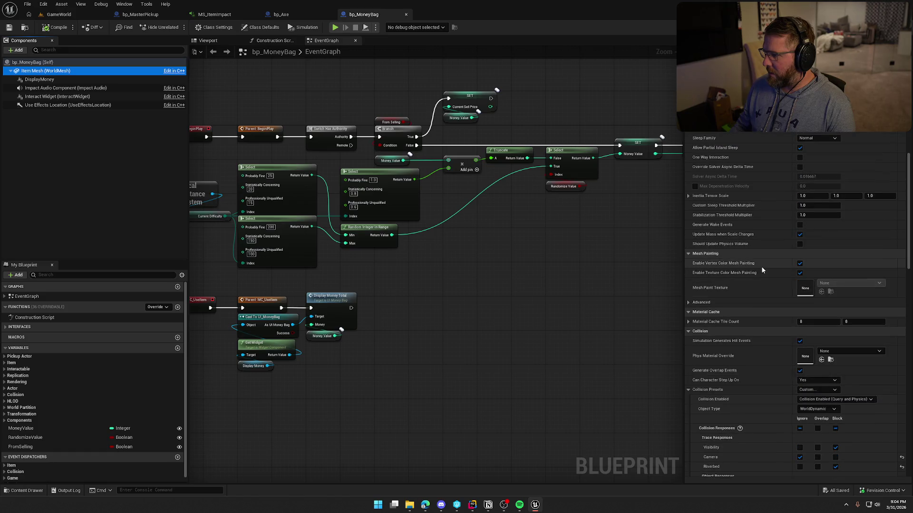
scroll(761, 266, "up", 3)
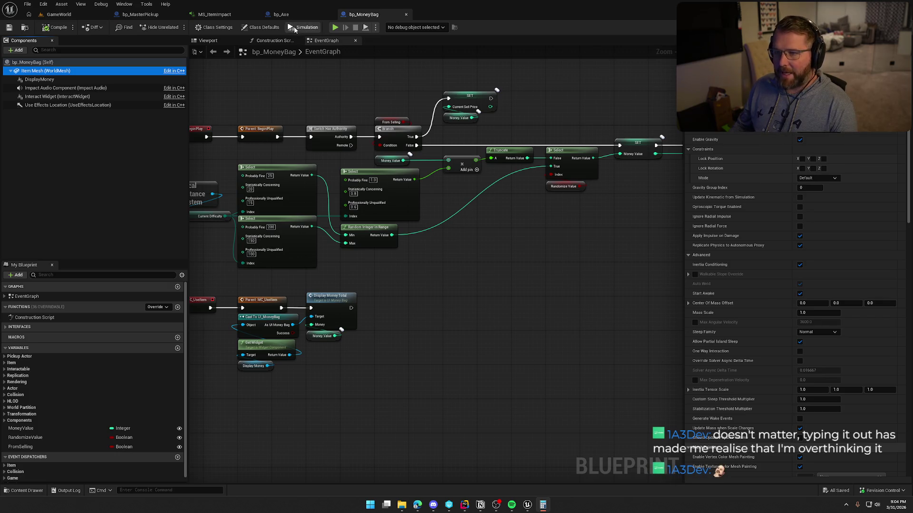
left_click(282, 15)
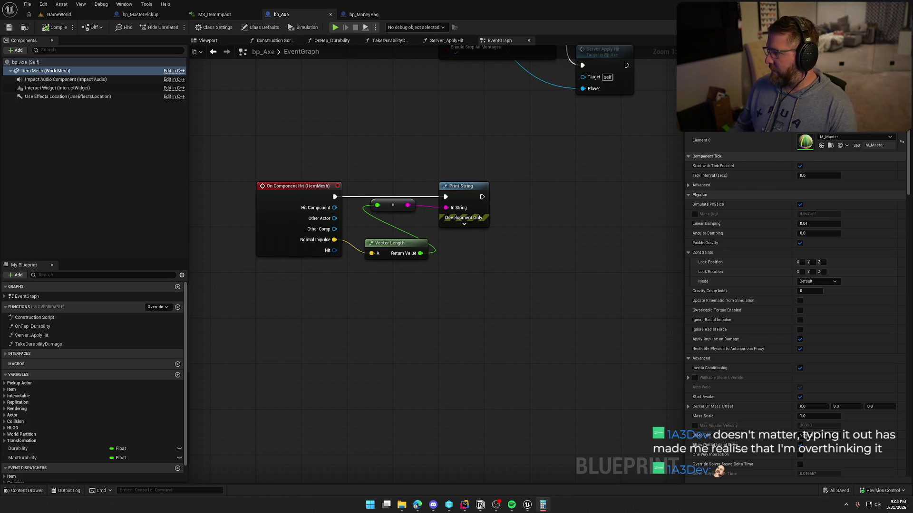
left_click(76, 15)
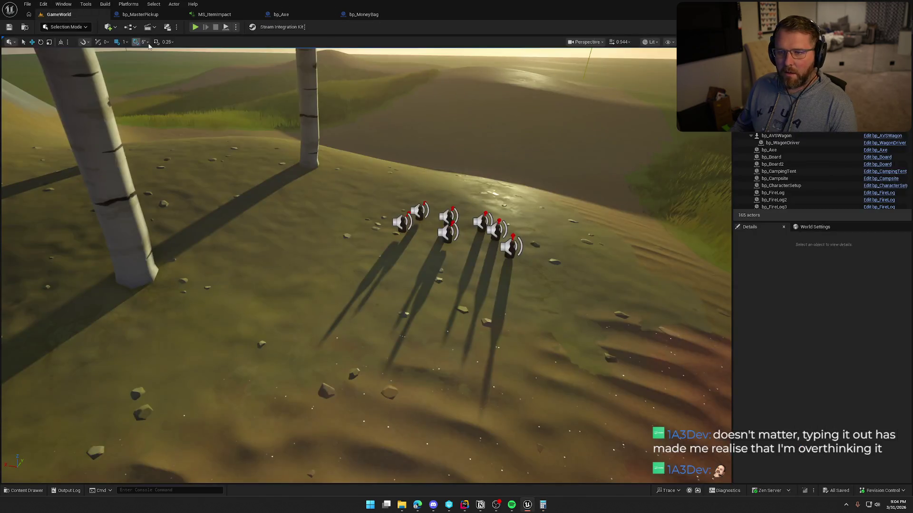
left_click(195, 27)
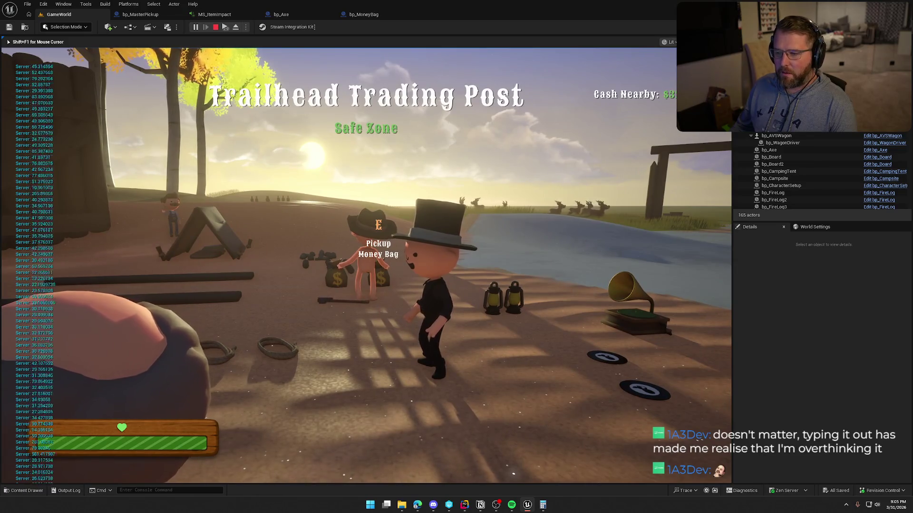
key("e")
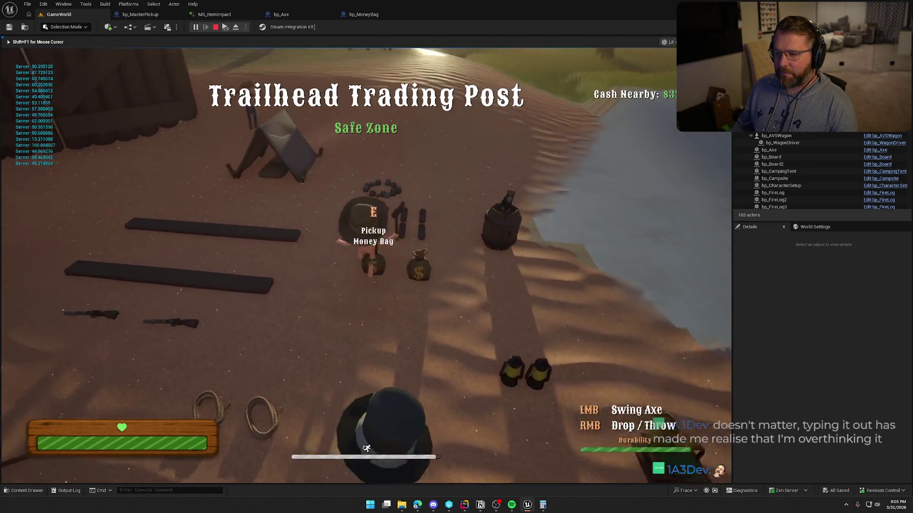
key("w")
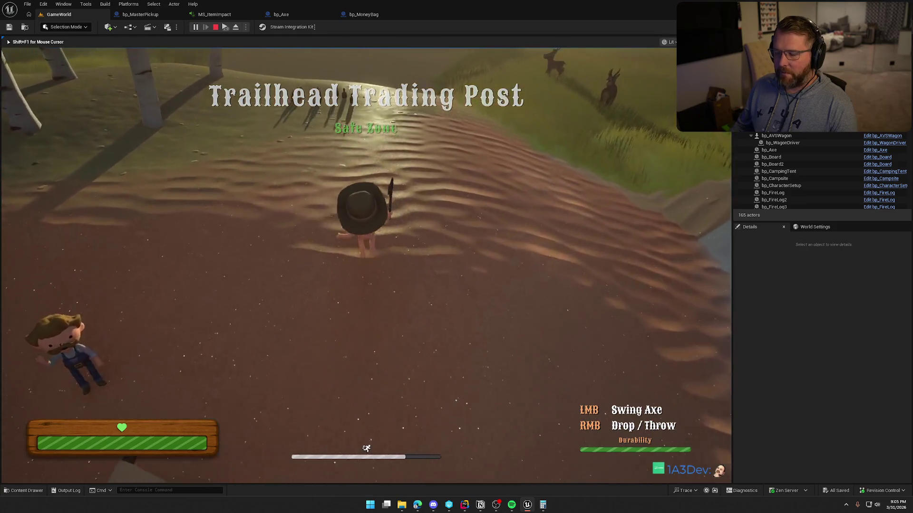
key("w")
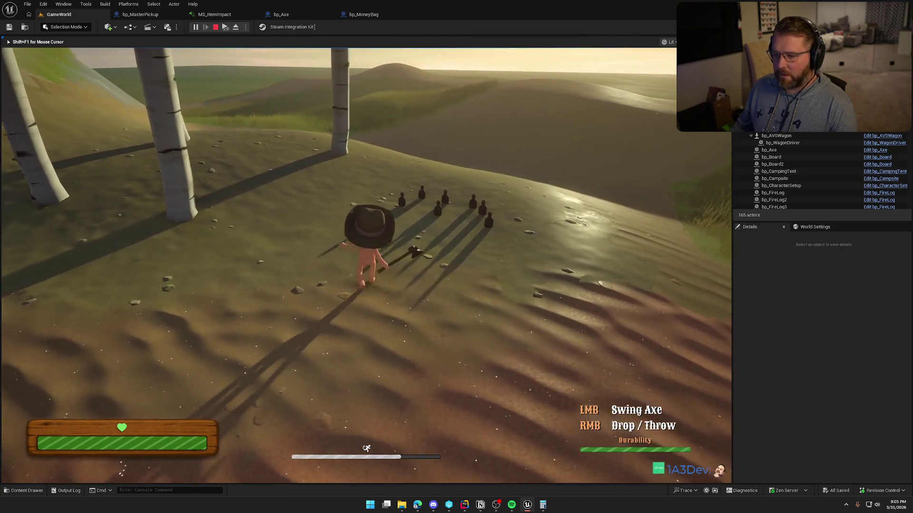
key("grave")
key("grave")
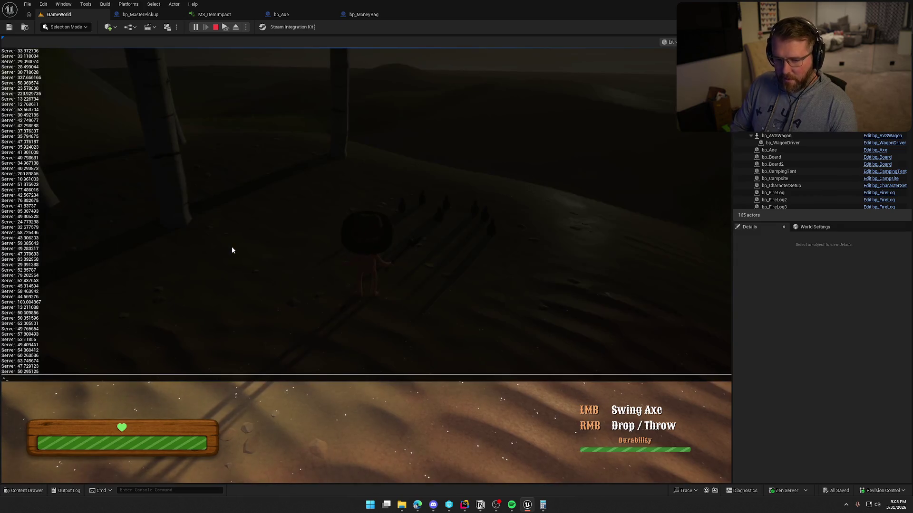
type("clear")
key("Return")
left_click(232, 250)
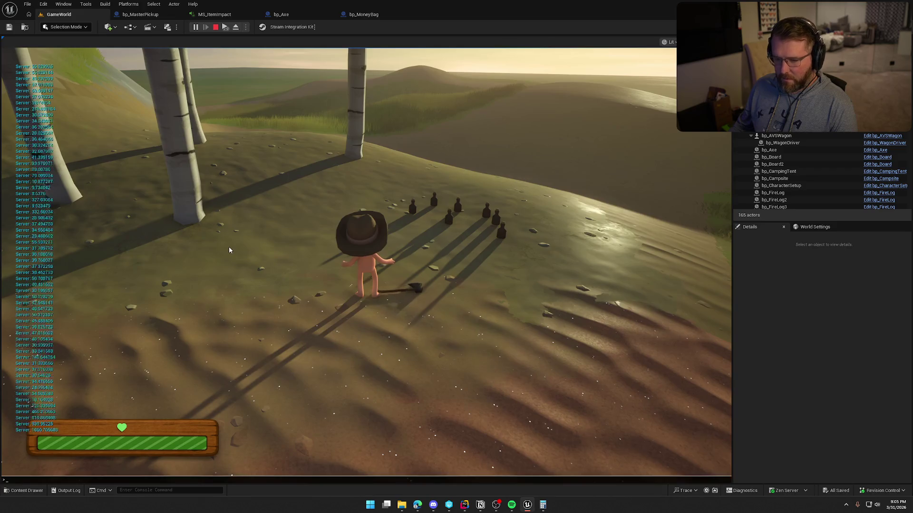
key("grave")
key("grave")
scroll(224, 212, "up", 5)
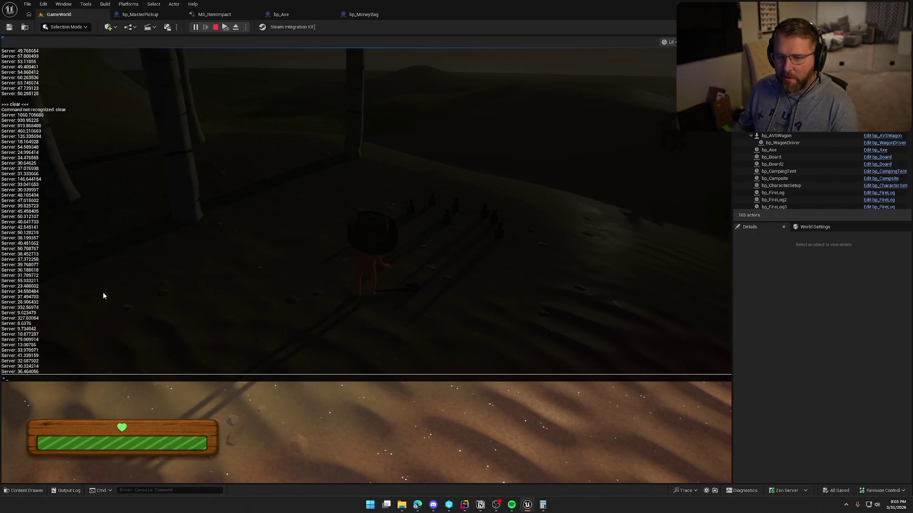
key("Escape")
key("Escape")
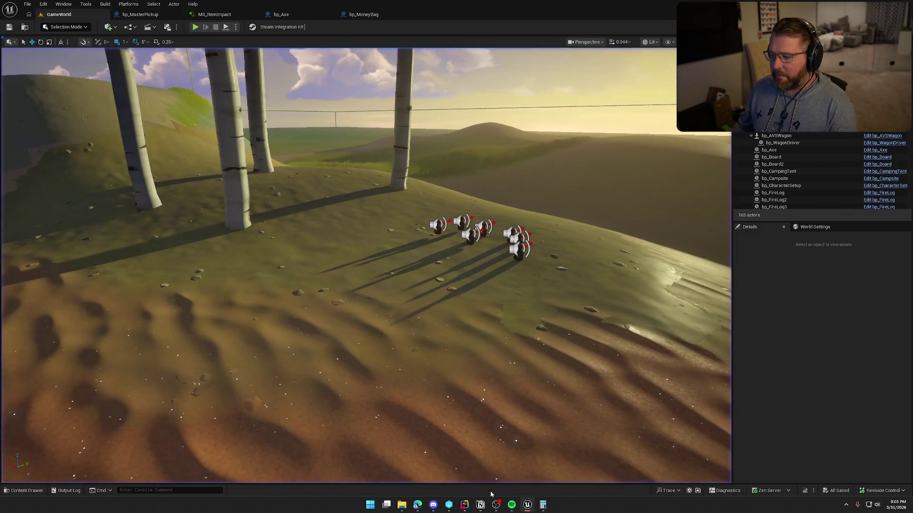
Change the line 331 multiplier in PickupActor.cpp from * 200.f to * 150.0f.
left_click(465, 505)
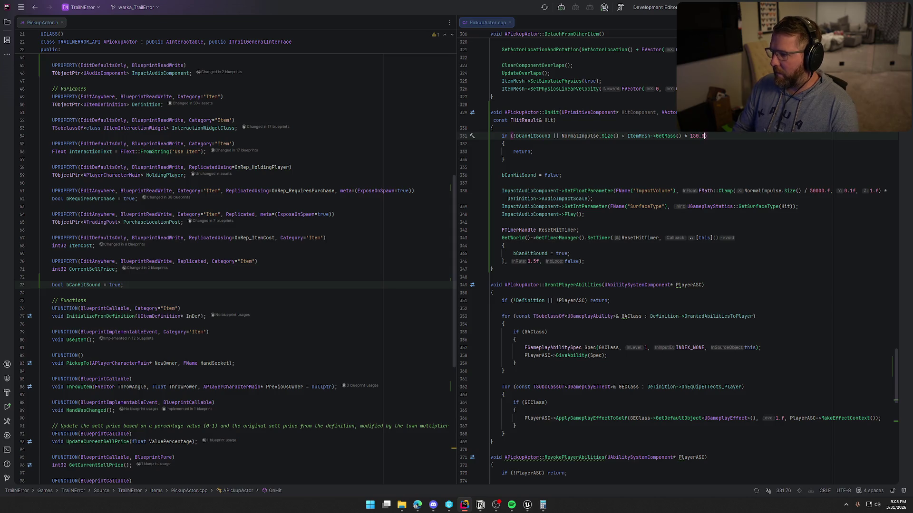
left_click(527, 507)
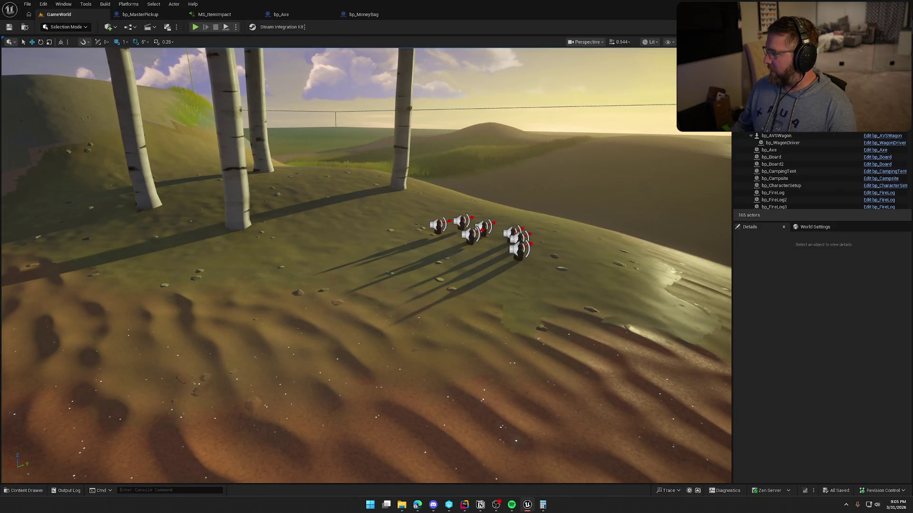
Live-compile the 150.0f threshold change, close the Live Coding log, and start play.
left_click(805, 490)
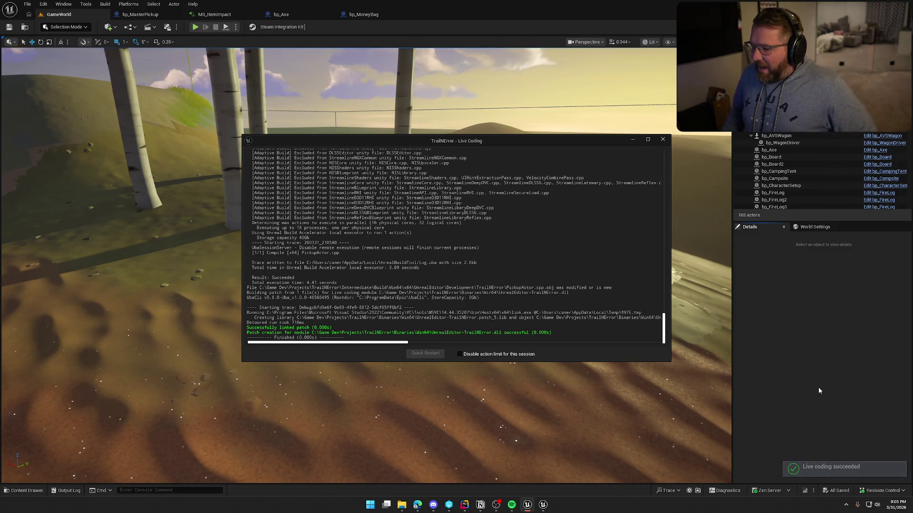
left_click(663, 139)
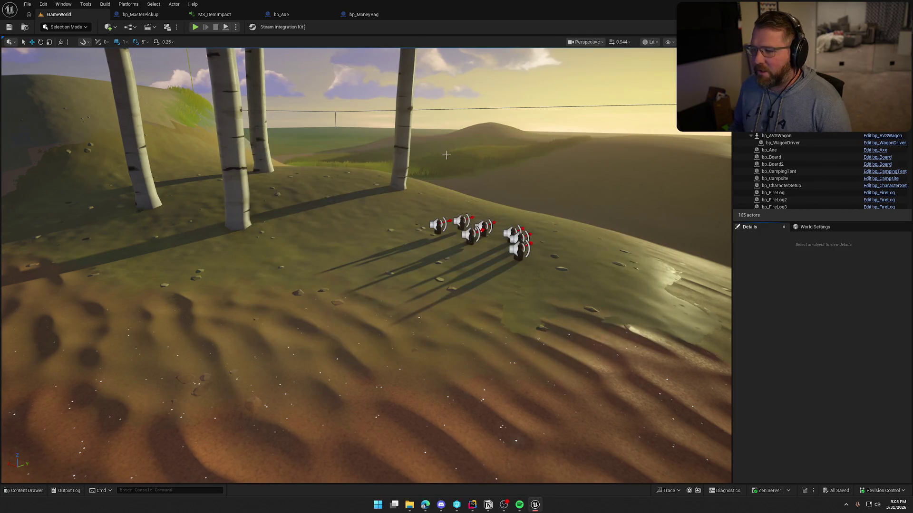
left_click(195, 27)
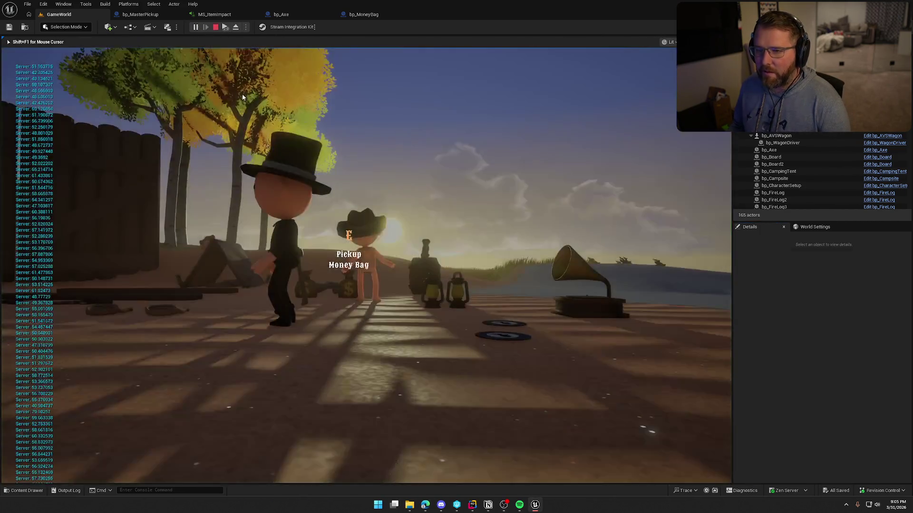
Delete the debug nodes on bp_Axe's hit event, then compile and save it.
key("Escape")
left_click(302, 13)
mouse_move(242, 151)
left_mouse_down()
mouse_move(464, 332)
mouse_move(470, 321)
left_mouse_up()
key("Delete")
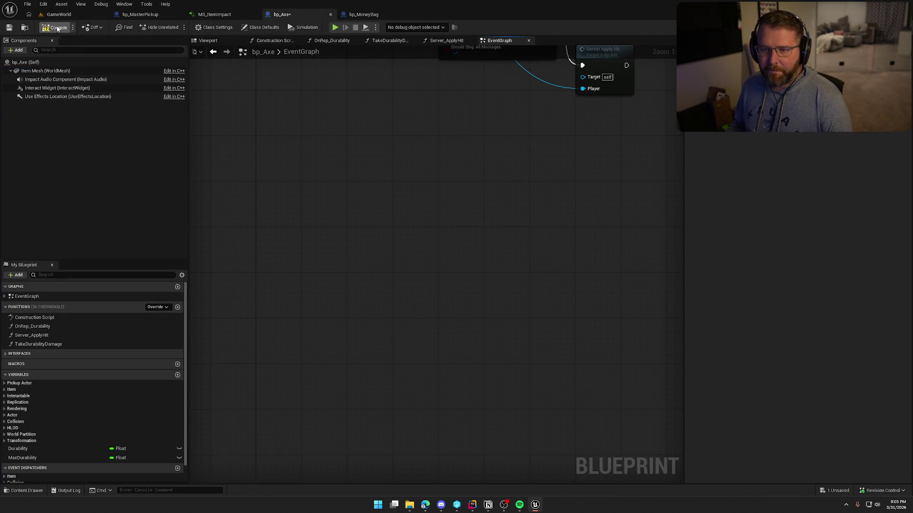
left_click(57, 28)
left_click(59, 14)
Start play, pick up the axe, drop it up the hill, and recover it.
left_click(195, 27)
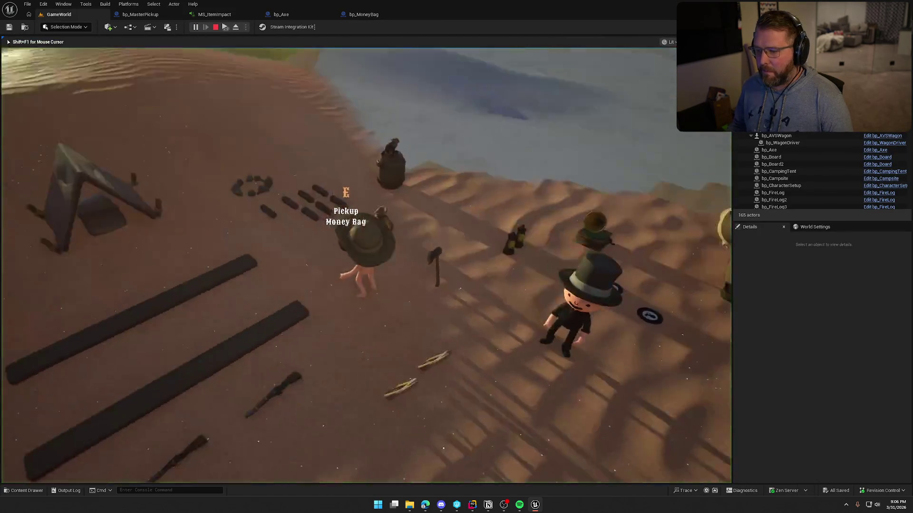
key("d")
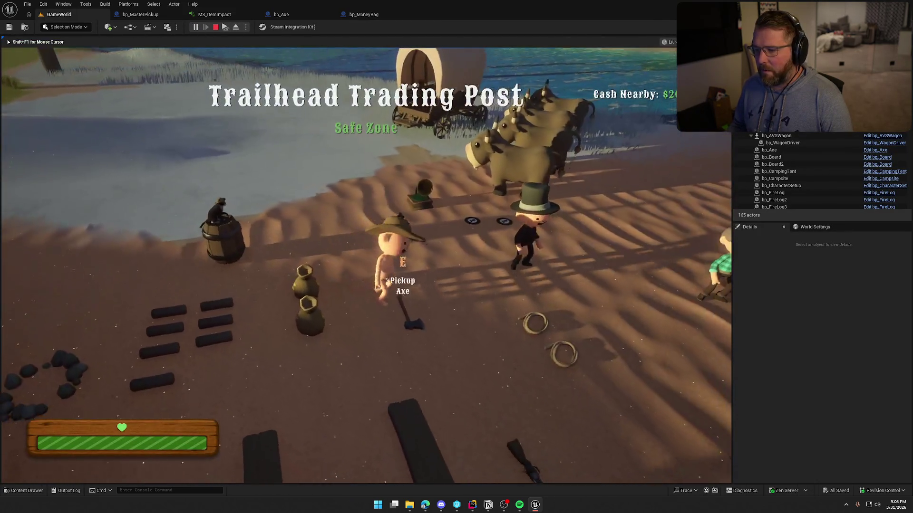
key("e")
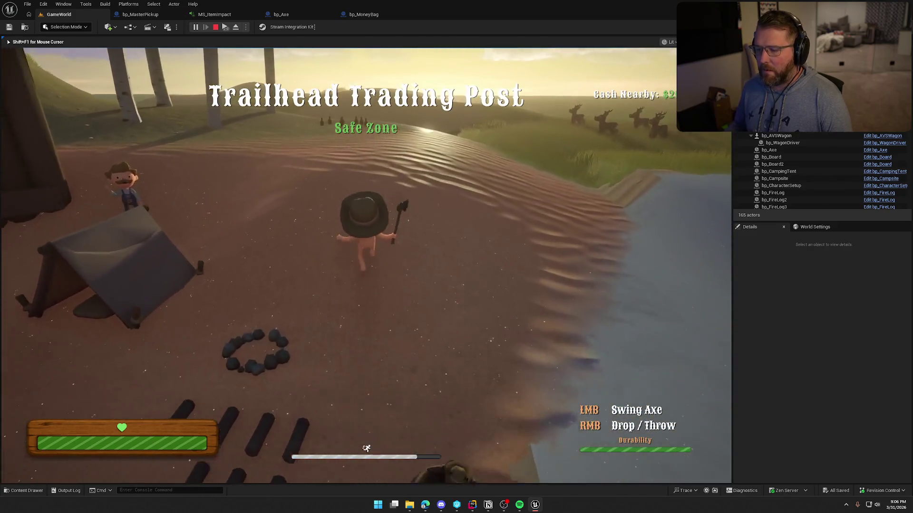
key("w")
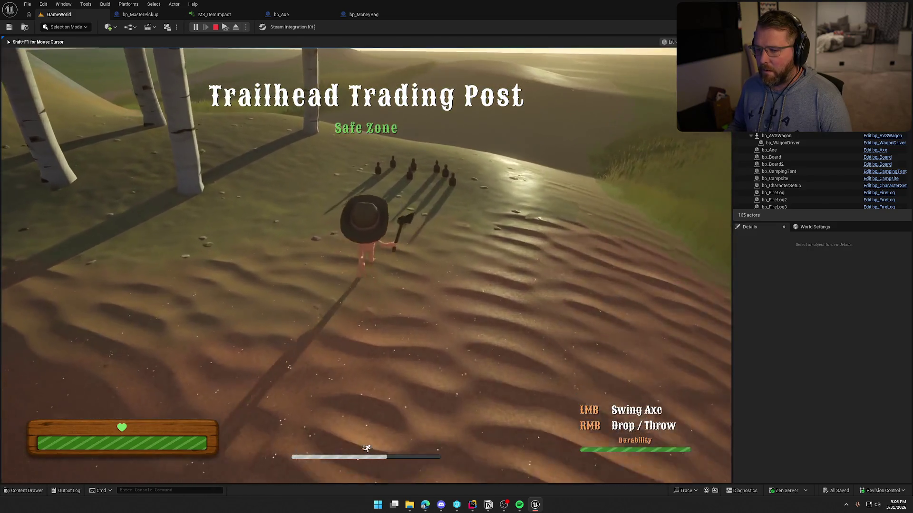
right_click(366, 265)
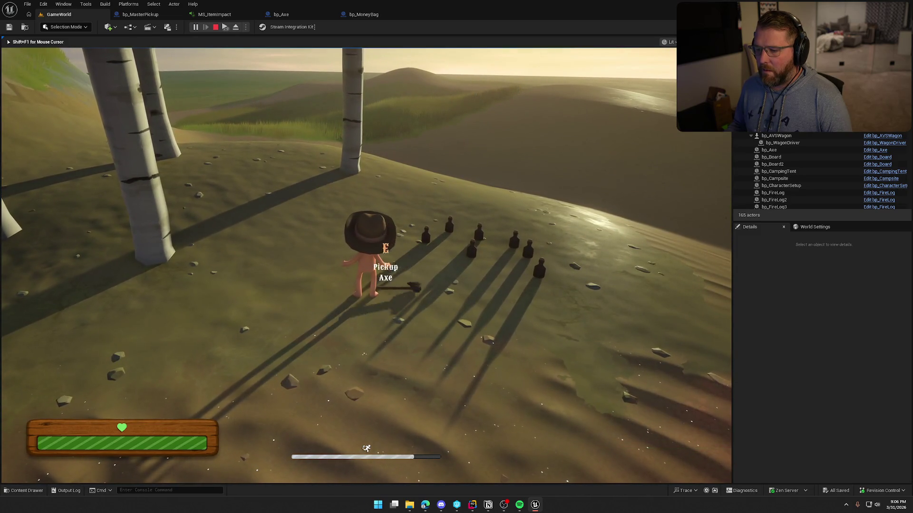
key("w")
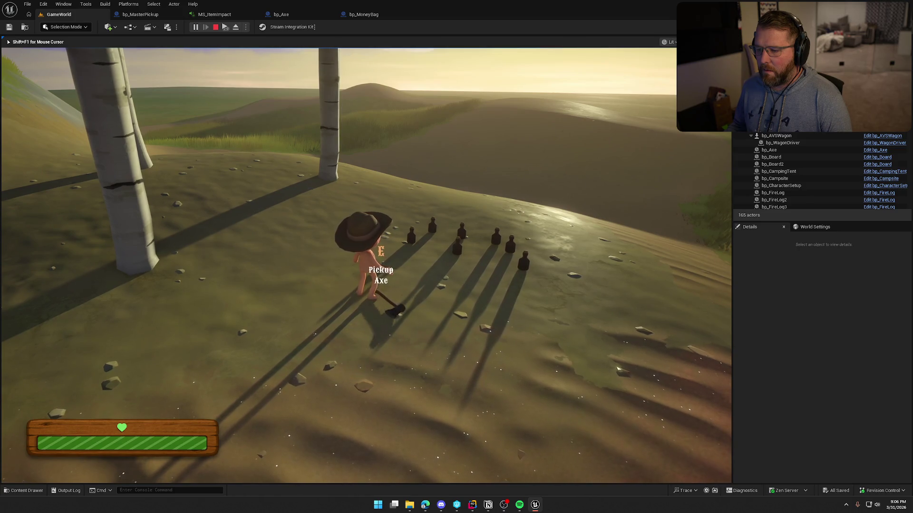
key("e")
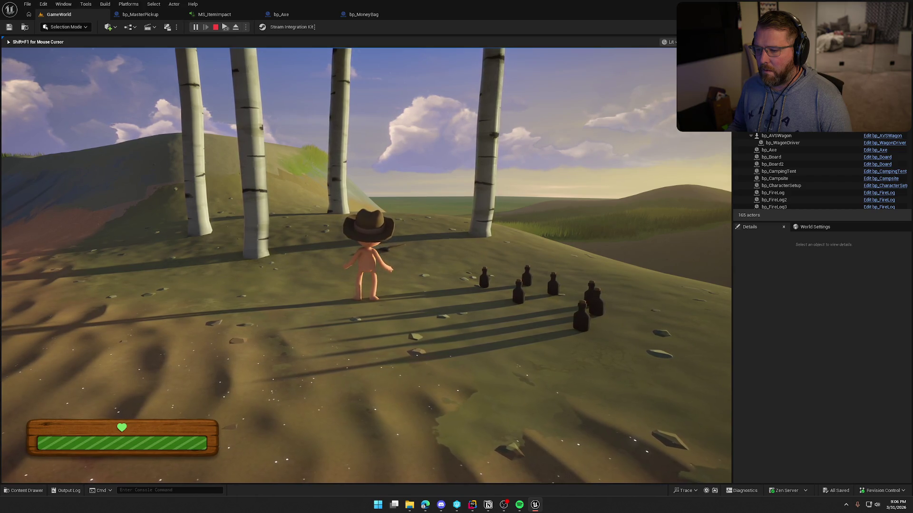
Grab a medicine bottle, drop and retake it, then throw it onto the river.
key("w")
key("e")
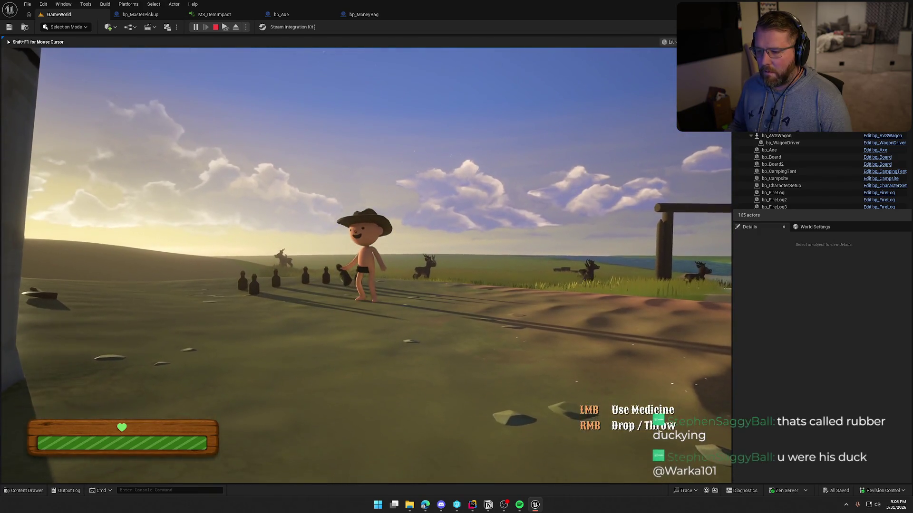
right_click(367, 265)
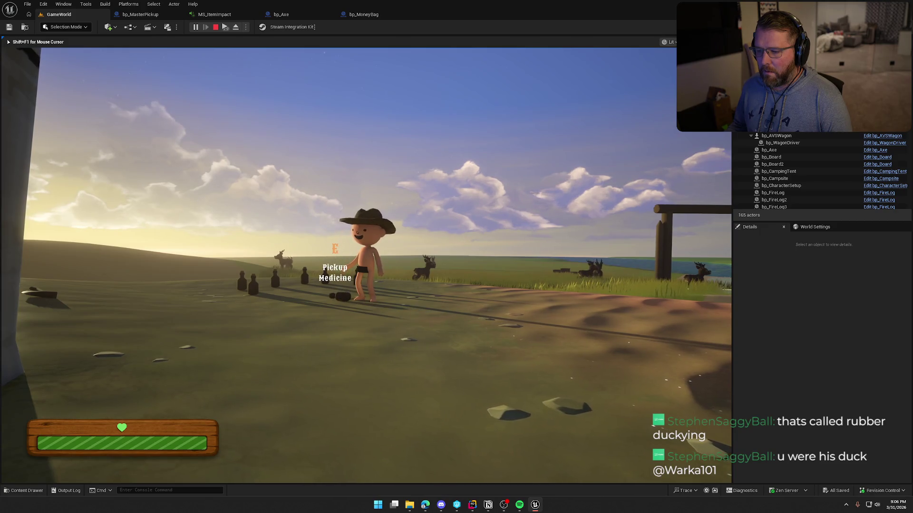
key("e")
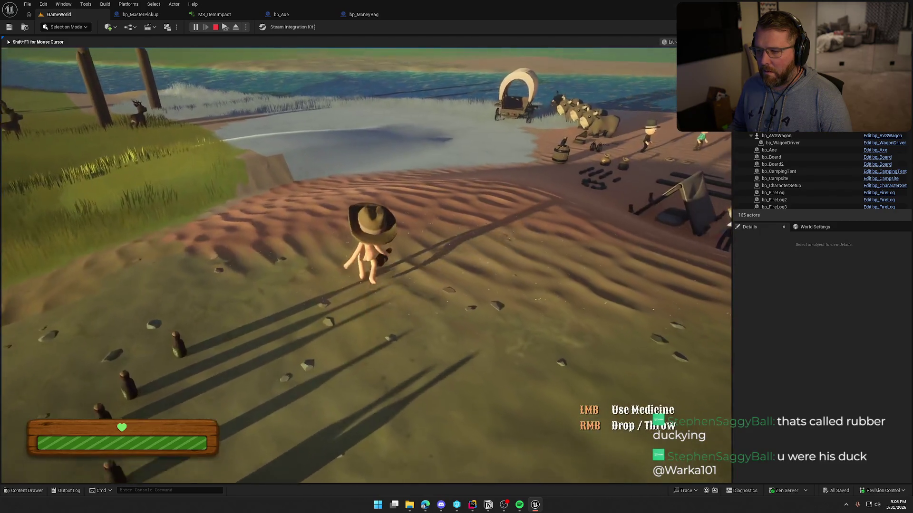
key("shift")
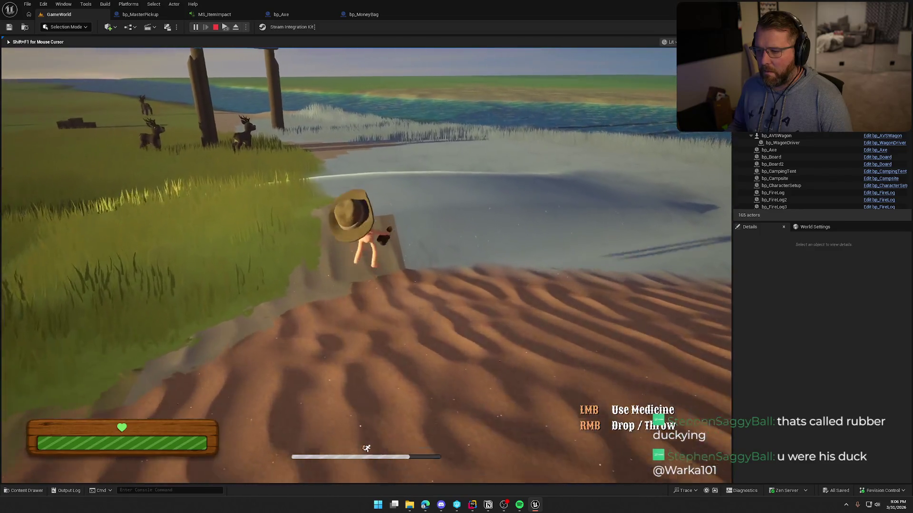
key("w")
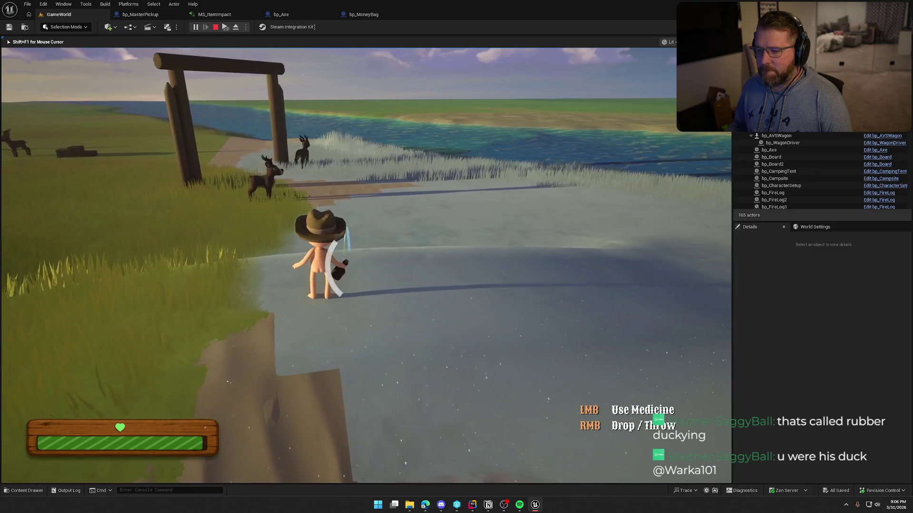
right_click(339, 266)
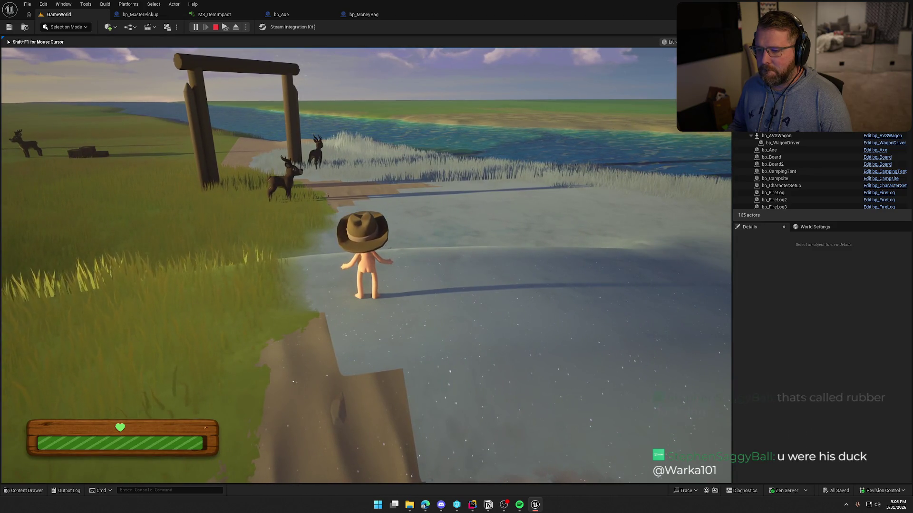
key("shift+w")
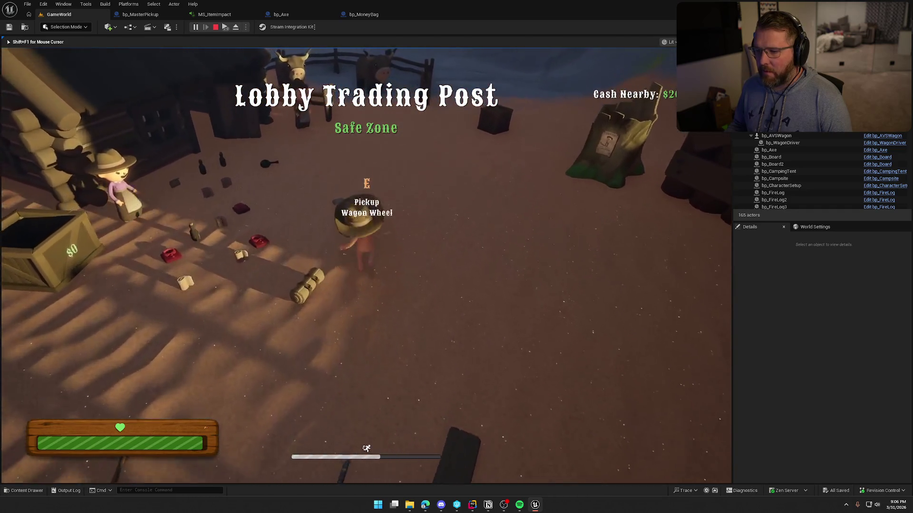
Pick up the wagon wheel, throw it, then drop it flat on the path.
key("e")
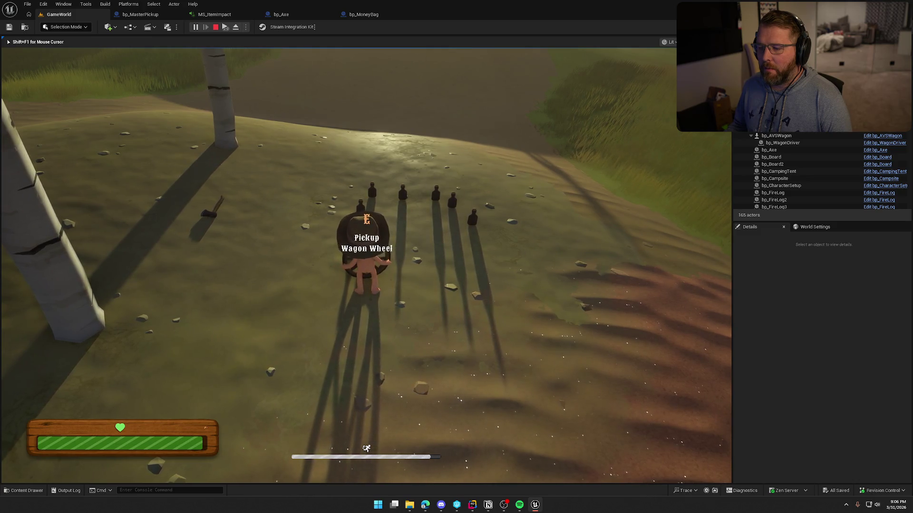
key("e")
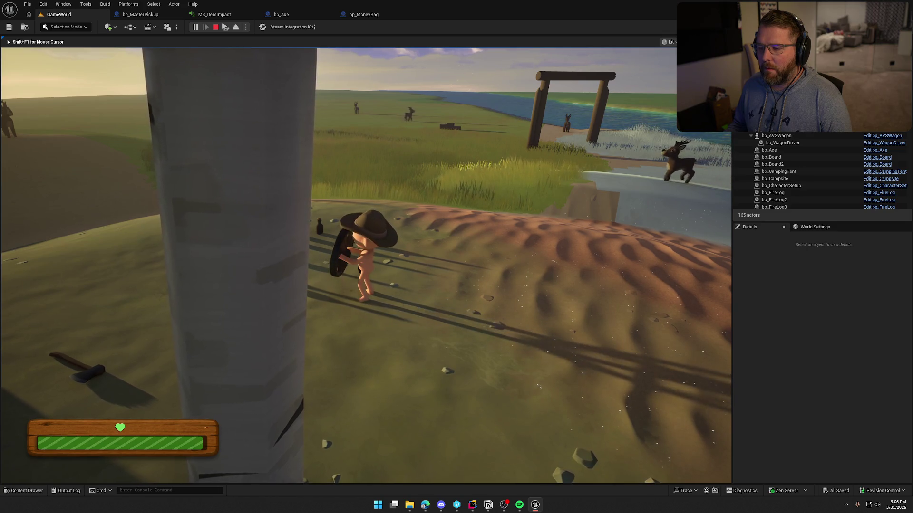
key("e")
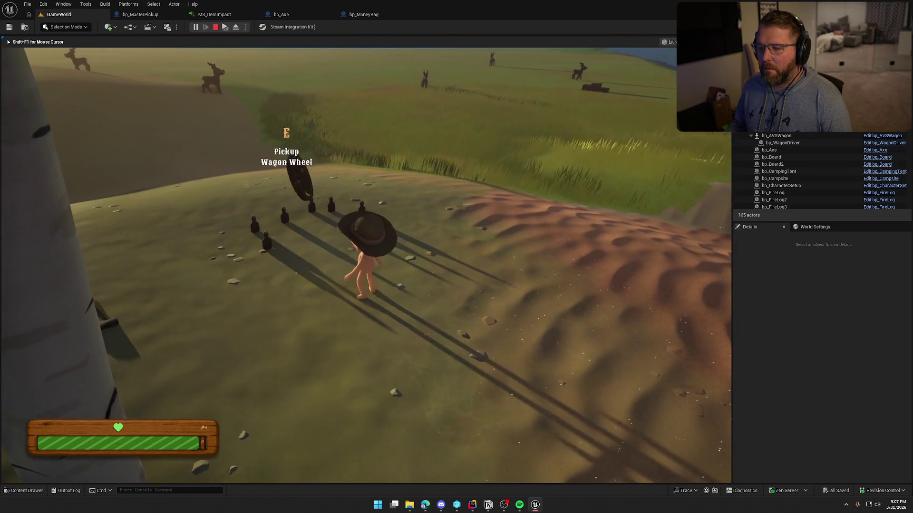
right_click(366, 265)
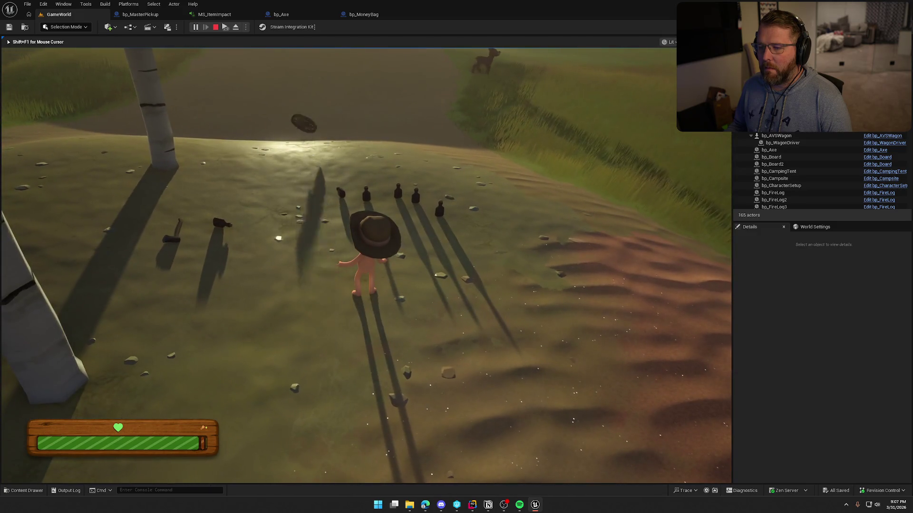
key("shift+w")
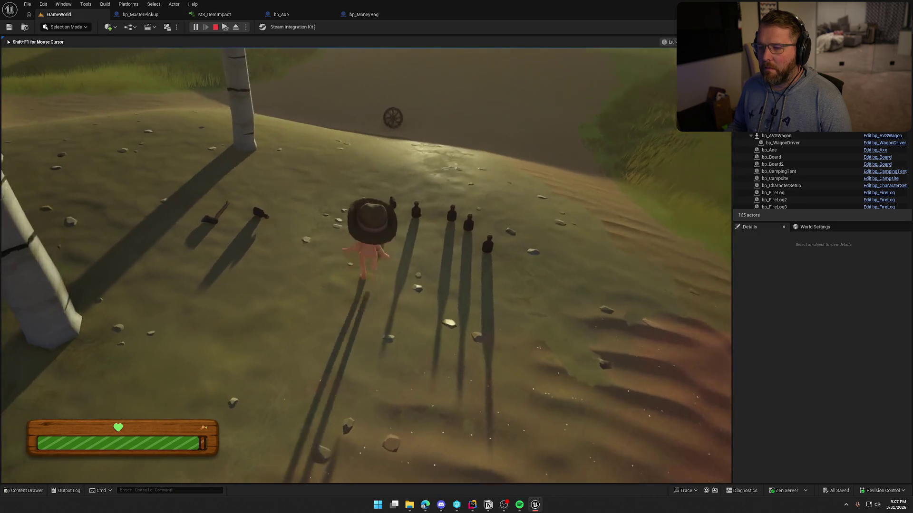
key("w")
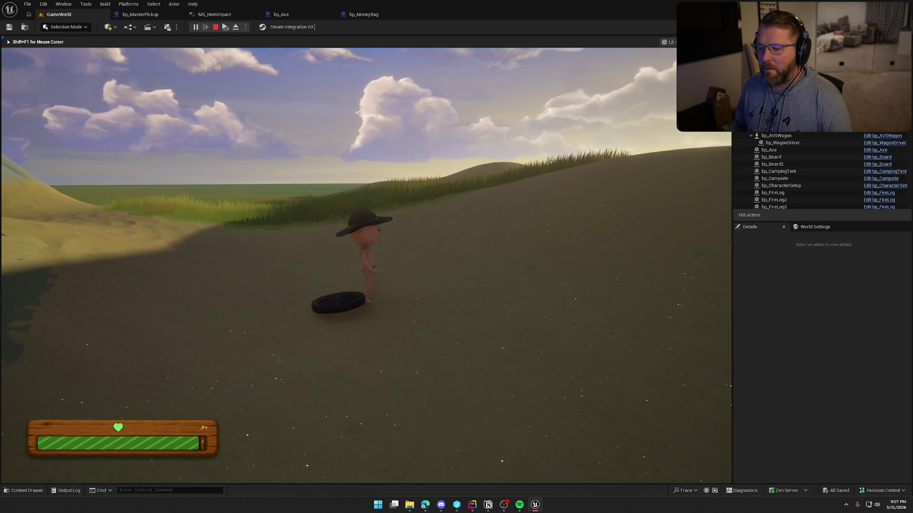
right_click(366, 265)
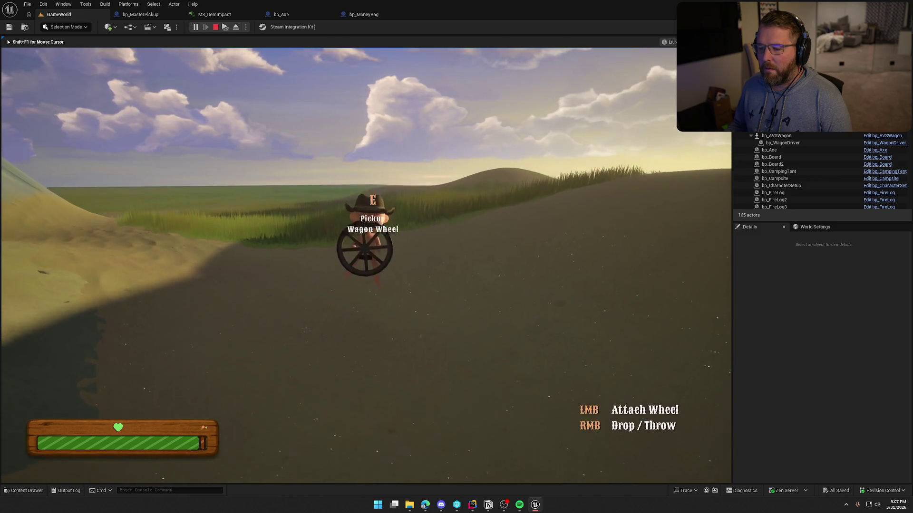
right_click(366, 265)
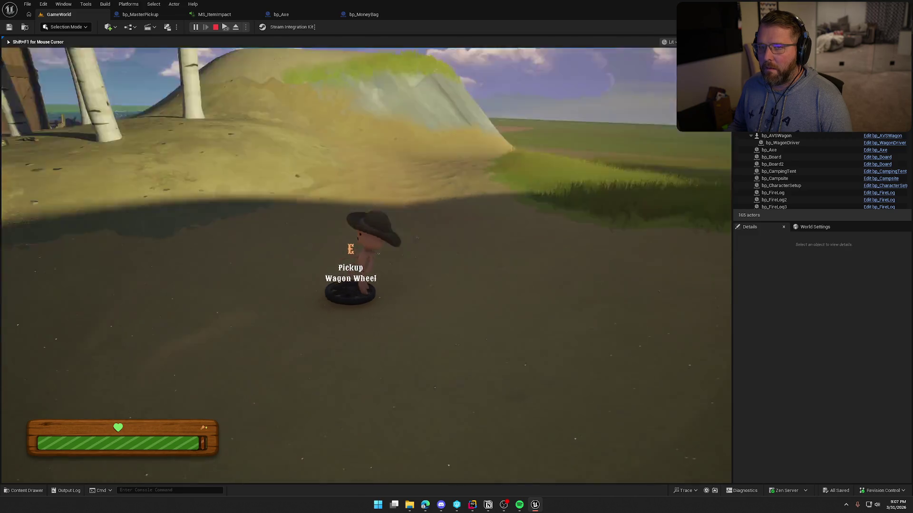
At the trading post, buy the campsite bundle, medicine and clothing, dropping the frying pan.
key("shift+w")
key("shift+w")
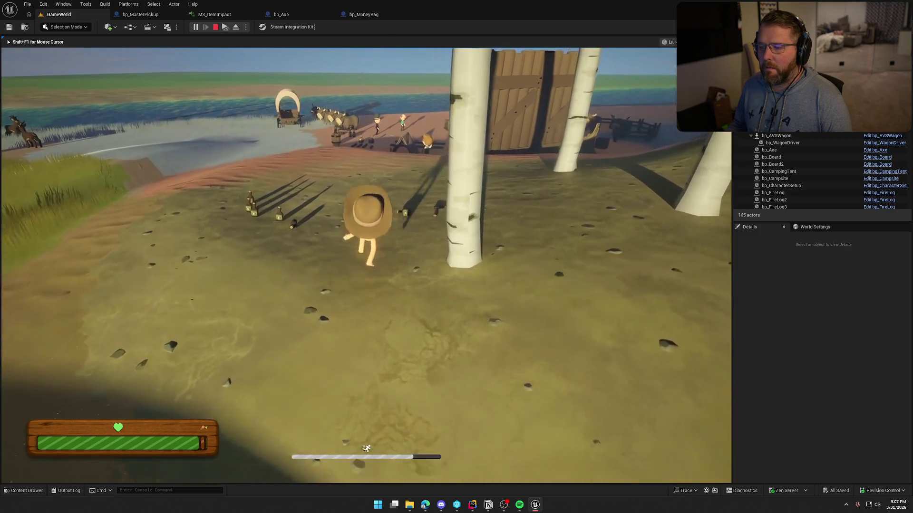
key("shift+w")
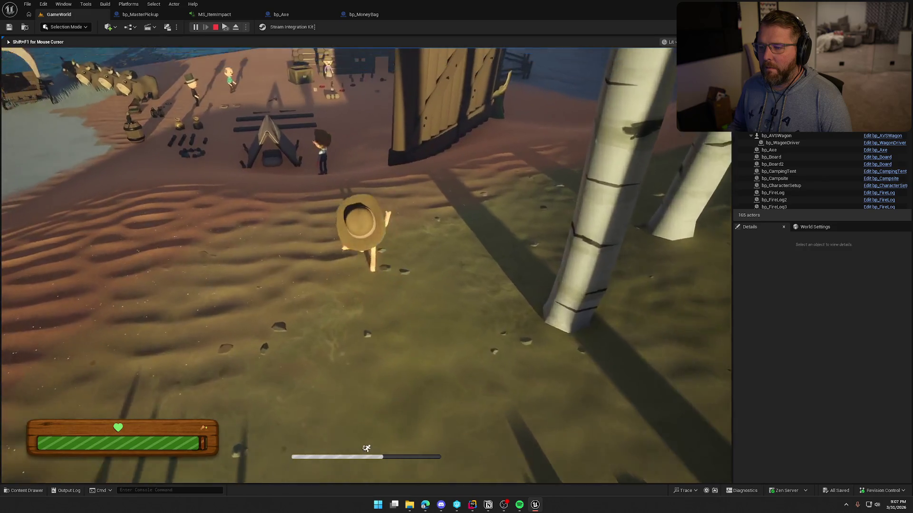
key("w")
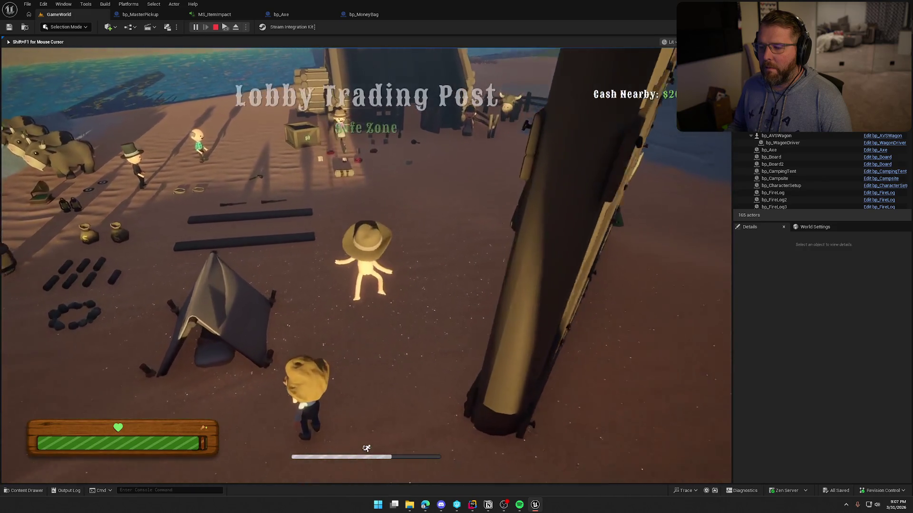
key("w")
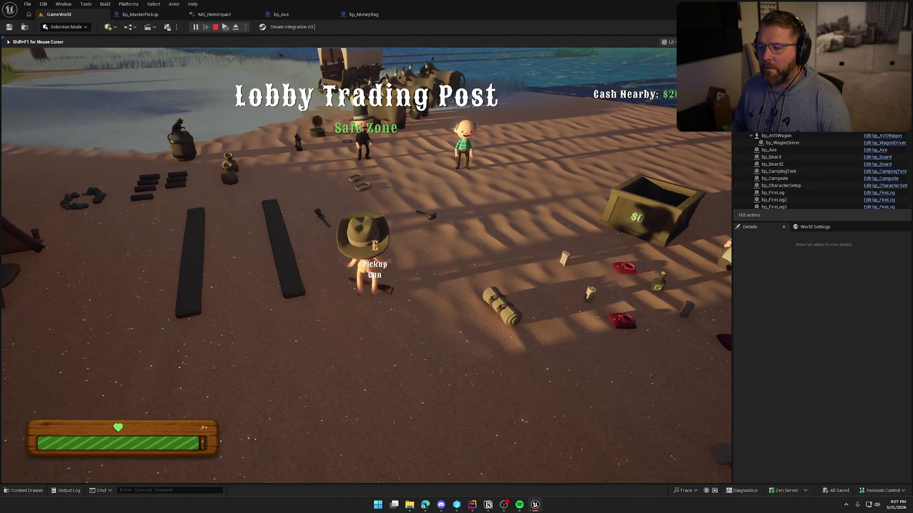
key("w")
key("e")
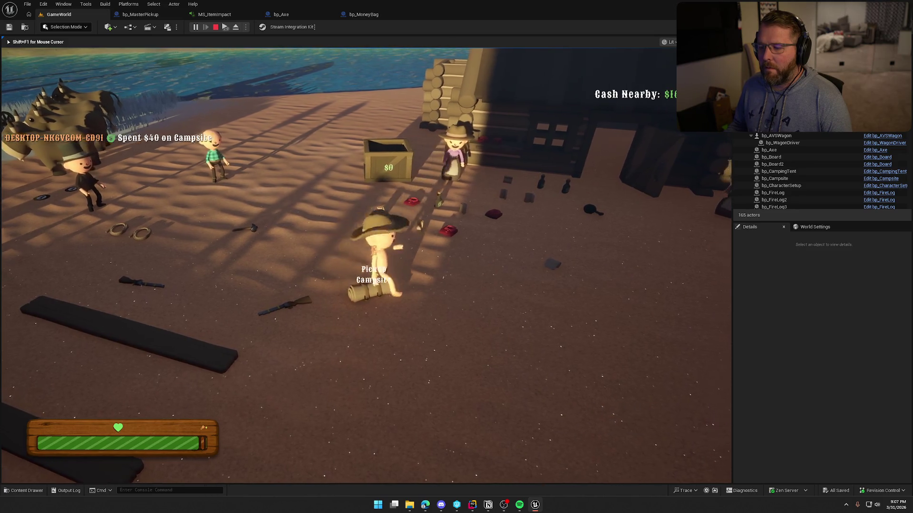
key("e")
key("shift+w")
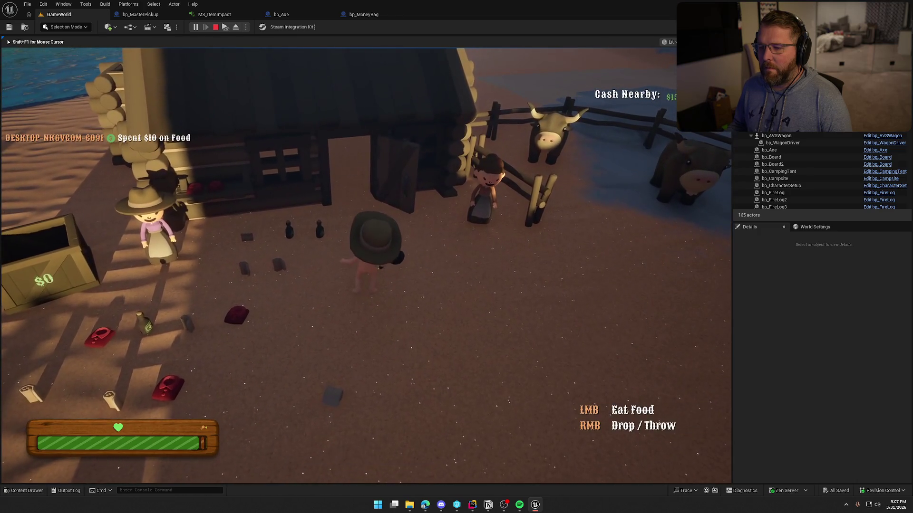
right_click(366, 264)
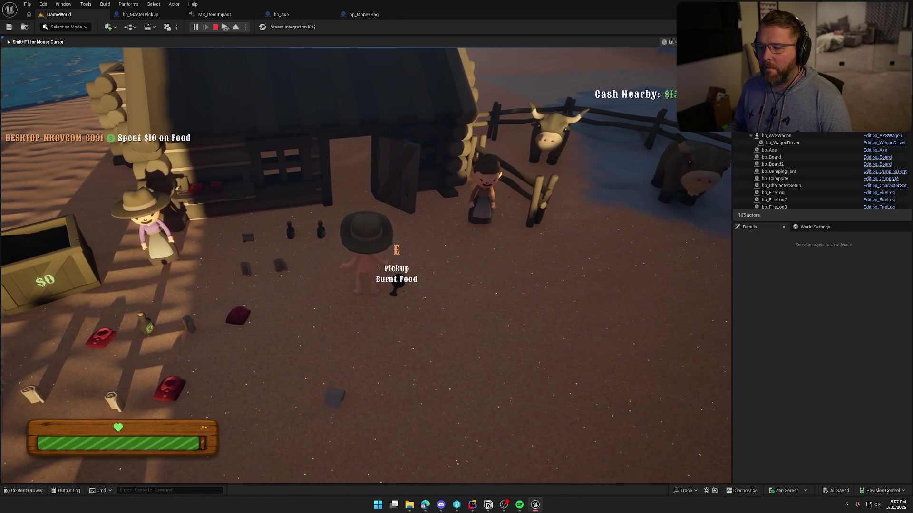
key("e")
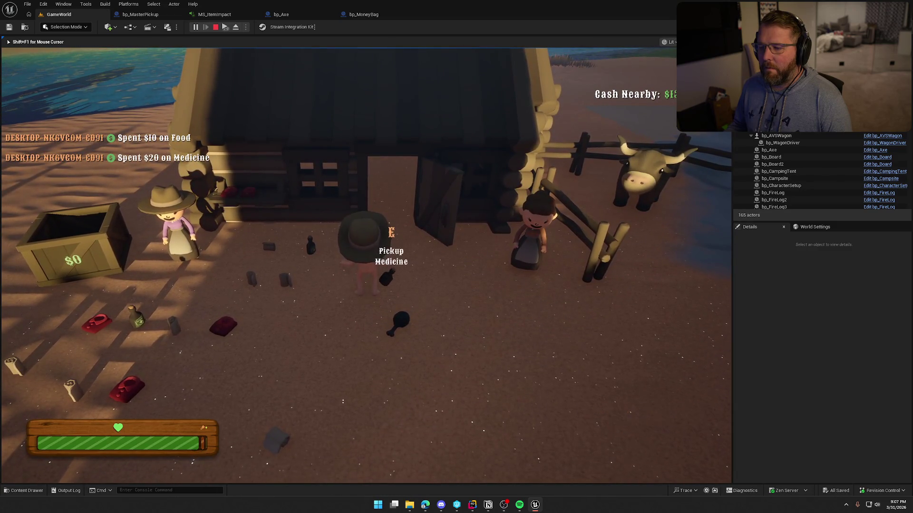
key("w")
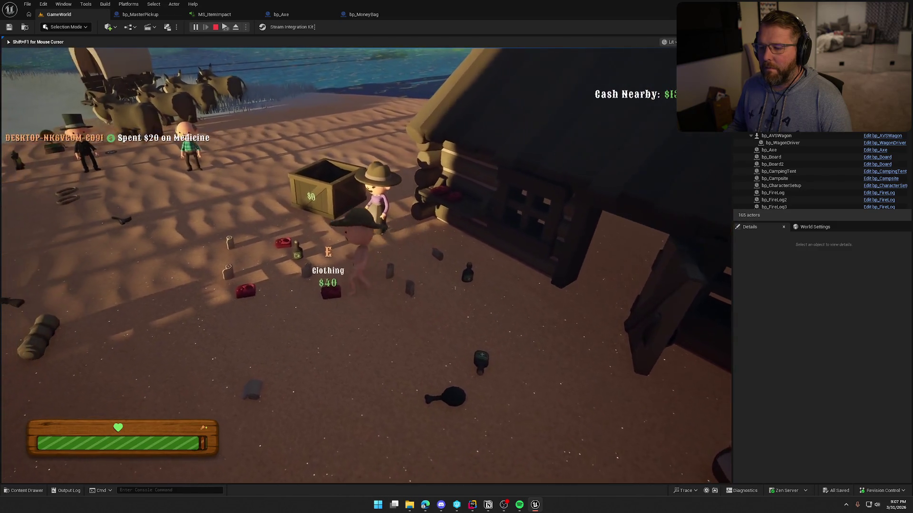
left_click(366, 264)
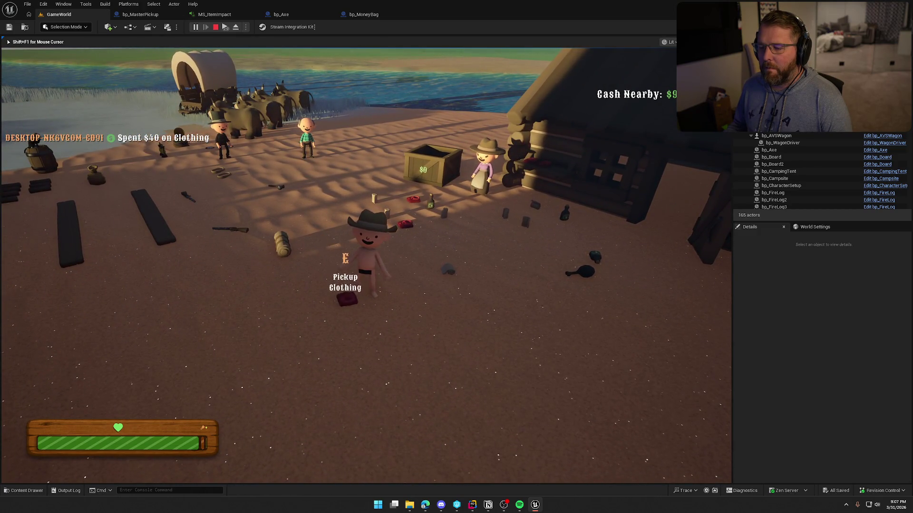
Grab the gramophone and run across the snow back toward the riverbank camp.
key("shift+w")
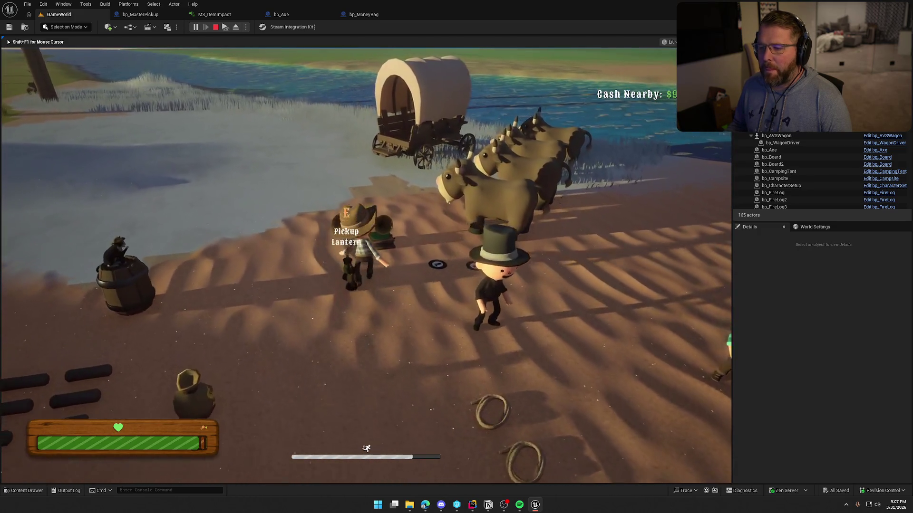
key("e")
key("shift+w")
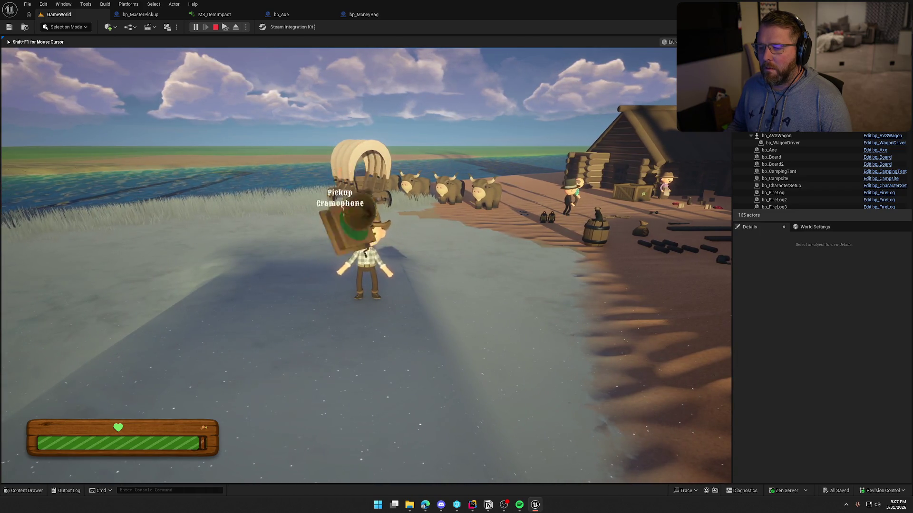
key("shift+w")
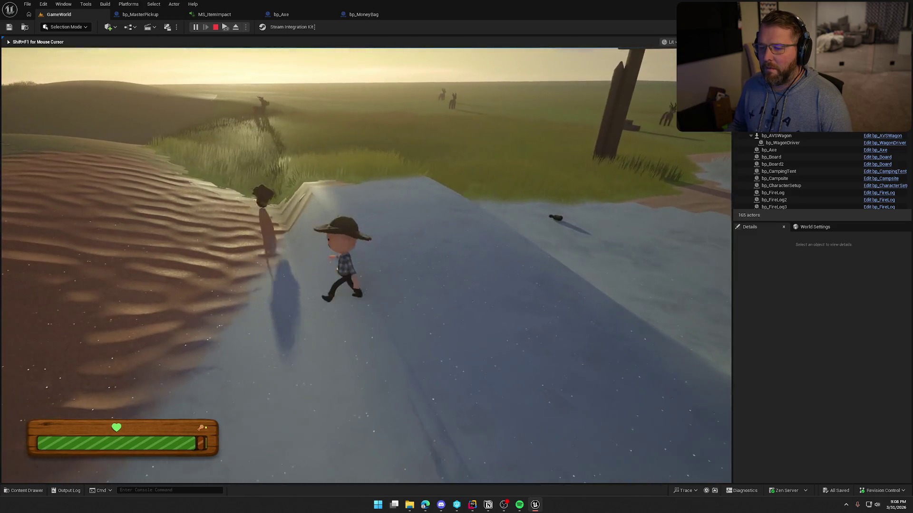
key("w")
key("w")
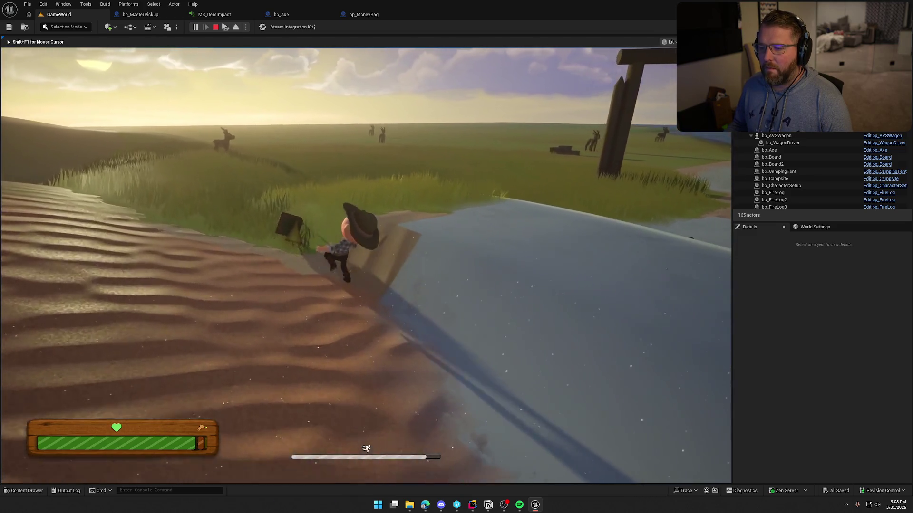
key("a")
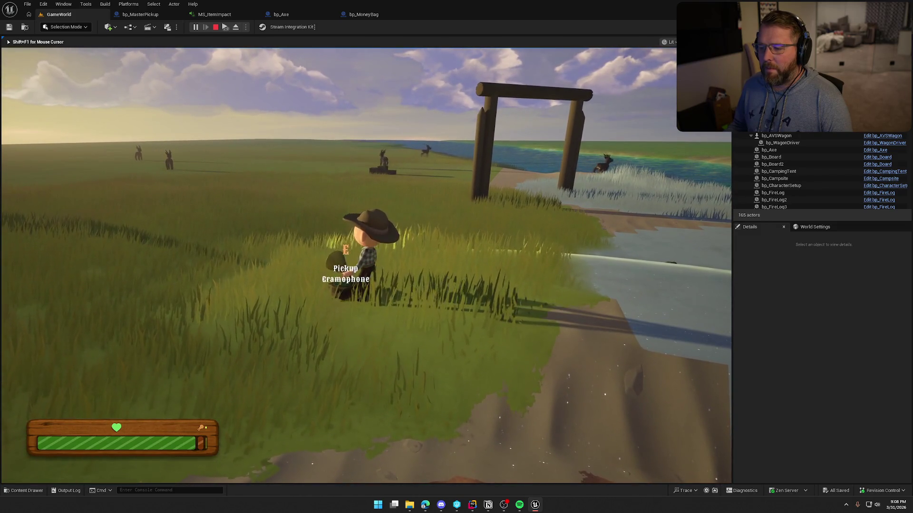
key("w")
key("shift")
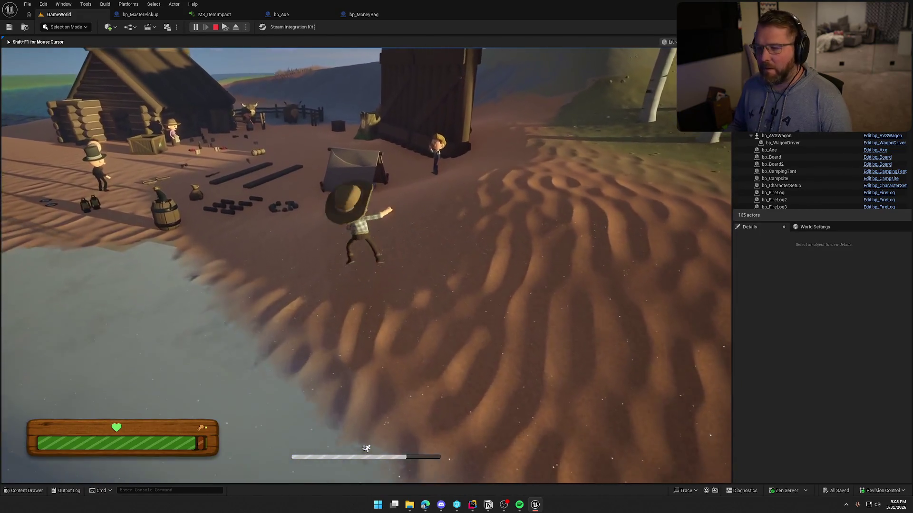
Run out to the board, pick it up, and stop the play session.
key("s")
key("w")
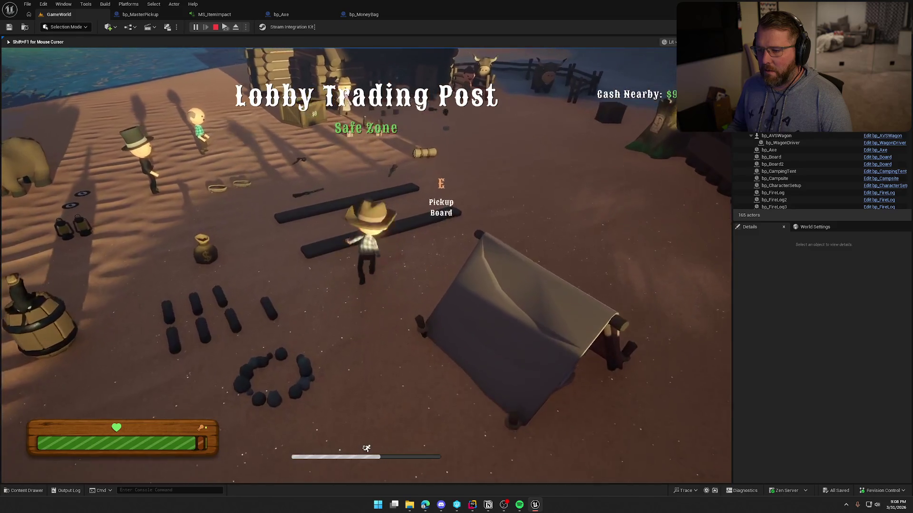
key("w")
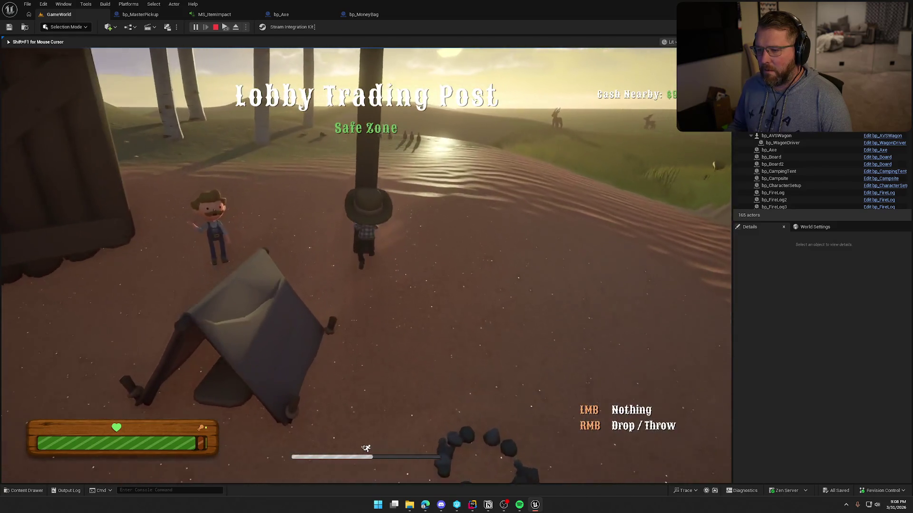
key("w")
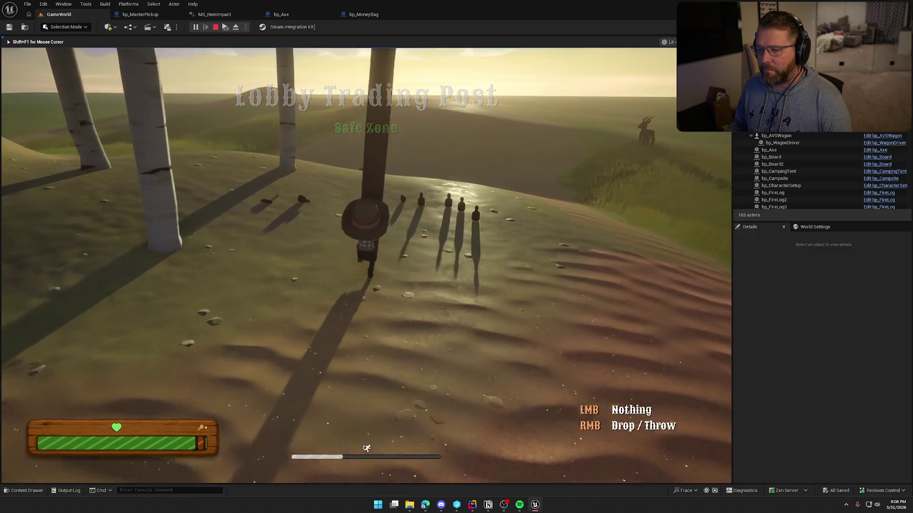
key("w")
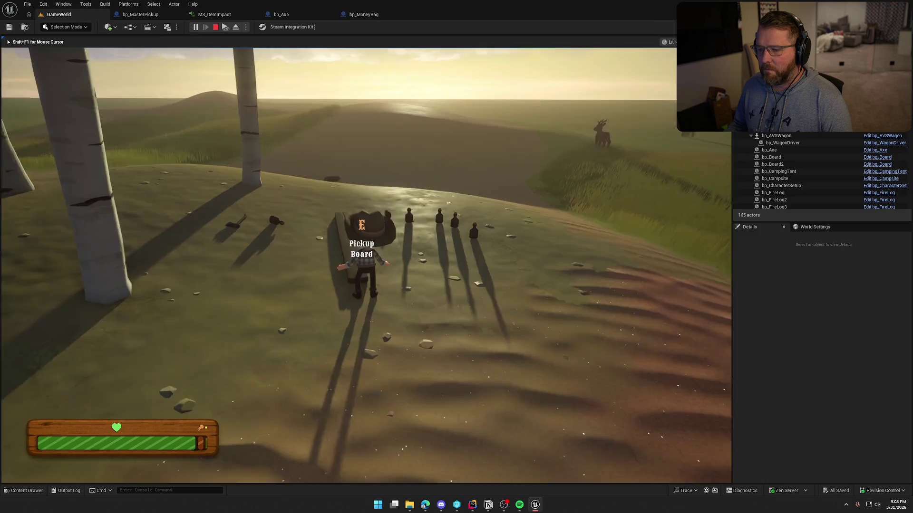
key("e")
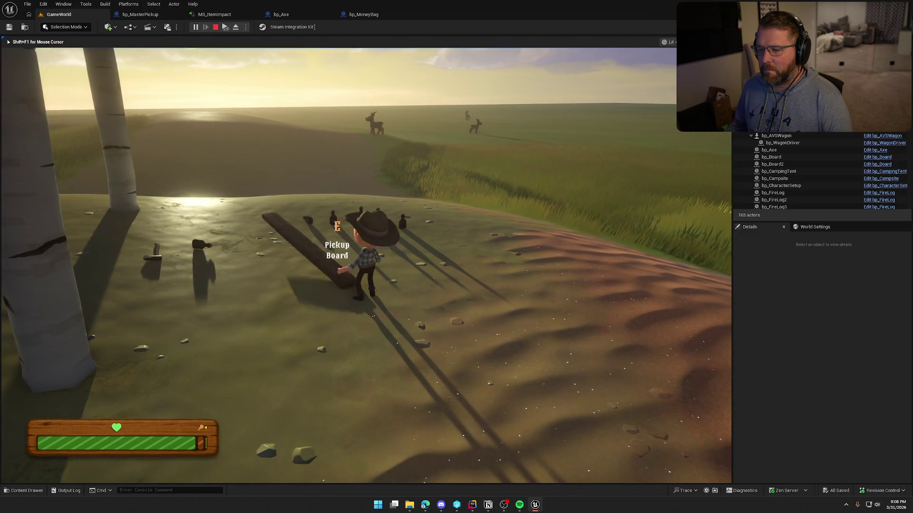
key("Escape")
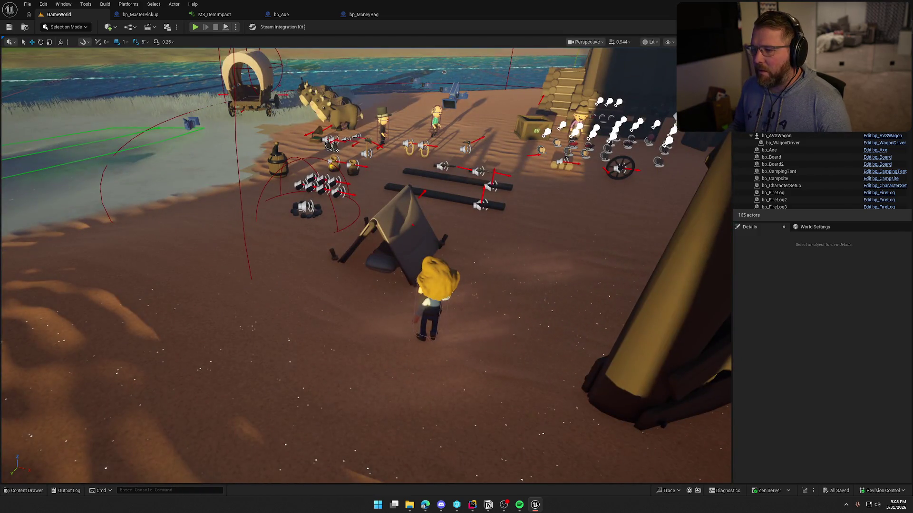
Open bp_Board2's blueprint in the full editor and view the plank in 3D.
left_click(447, 197)
left_click(877, 164)
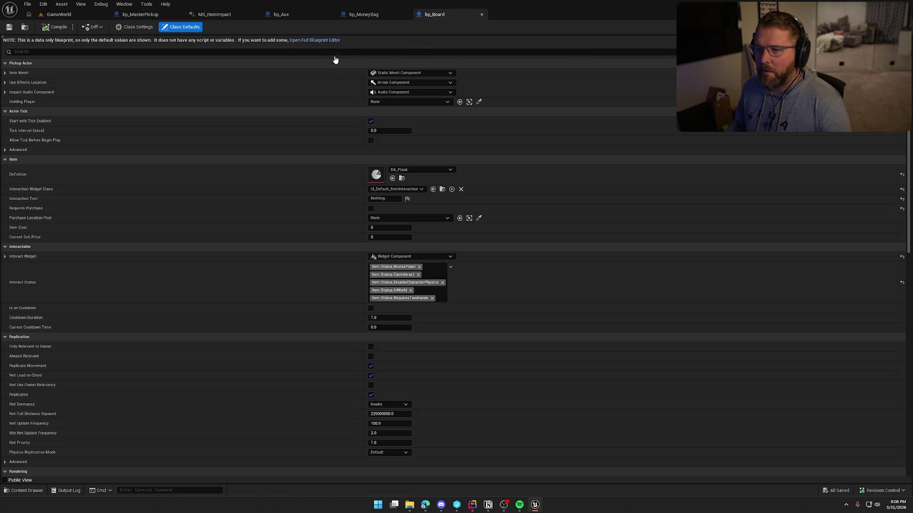
left_click(315, 40)
left_click(208, 41)
mouse_move(423, 285)
left_mouse_down()
mouse_move(428, 387)
mouse_move(422, 336)
mouse_move(371, 314)
mouse_move(361, 295)
left_mouse_up()
Reposition the Impact Audio Component on the plank, compile with checkout, and start play.
left_click(378, 326)
left_click_drag(406, 354, 408, 252)
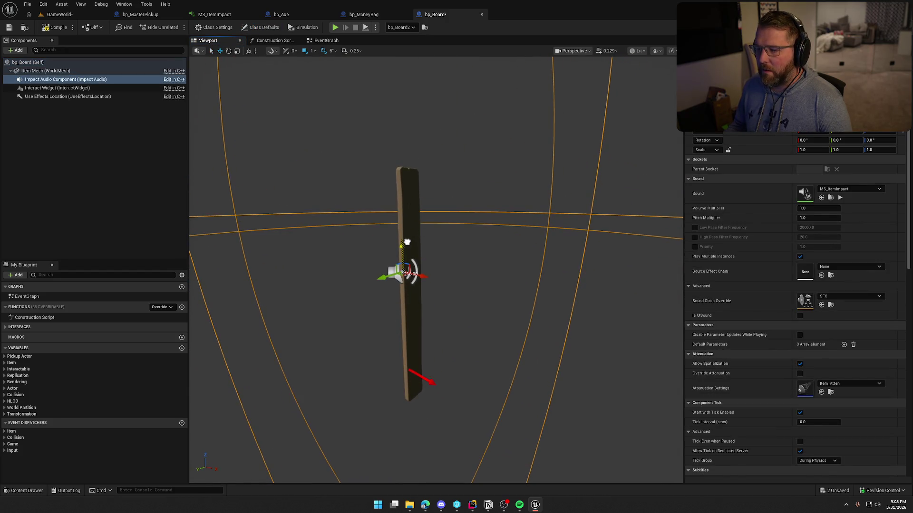
mouse_move(475, 285)
left_mouse_down()
mouse_move(447, 295)
mouse_move(427, 273)
left_mouse_up()
left_click_drag(325, 246, 315, 246)
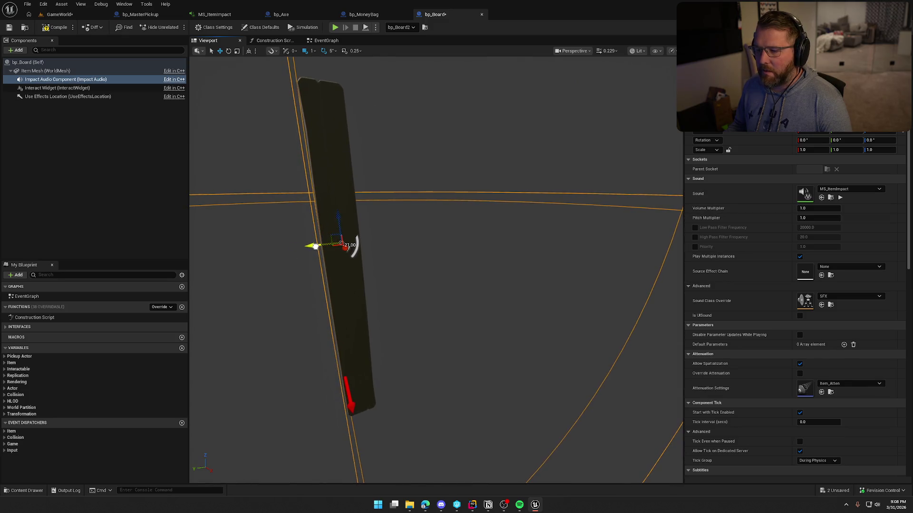
left_click_drag(337, 217, 336, 227)
left_click(62, 28)
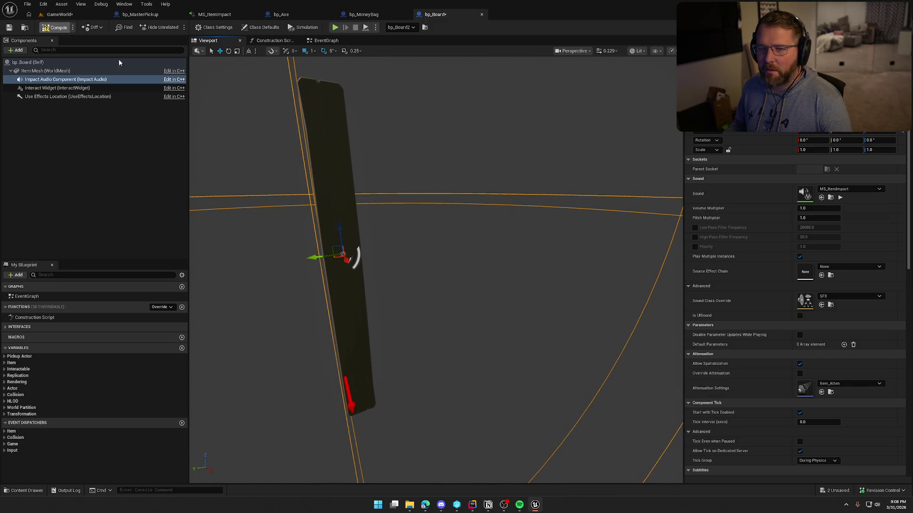
key("Return")
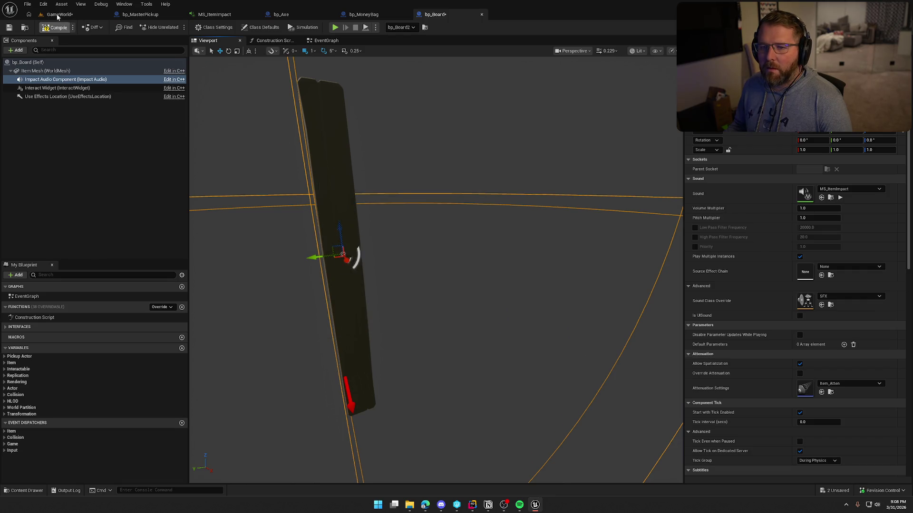
left_click(335, 27)
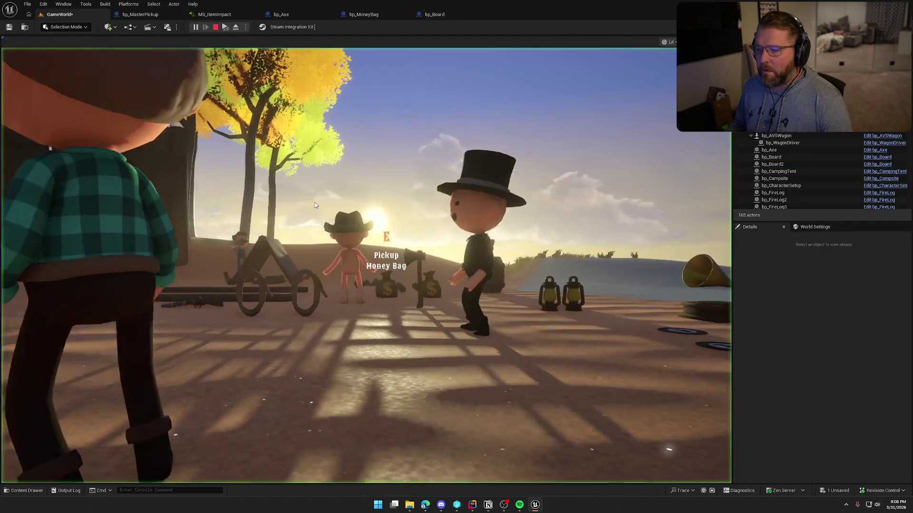
In play, pick up, drop and re-pick the board, carry it to the bottles, then stop.
left_click(314, 205)
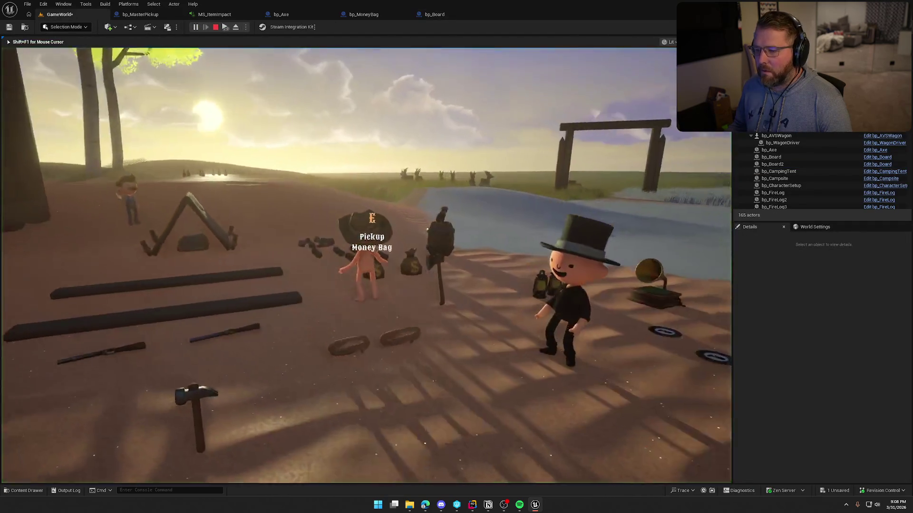
key("w")
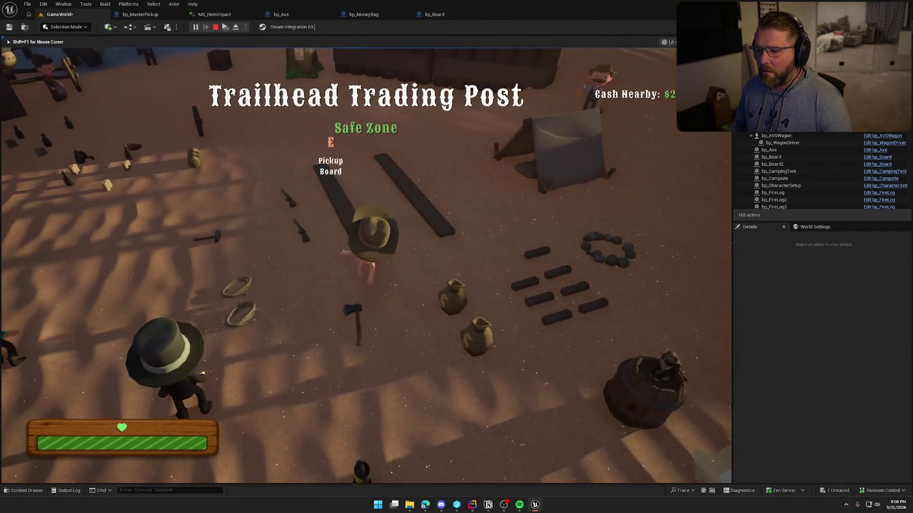
key("e")
key("w")
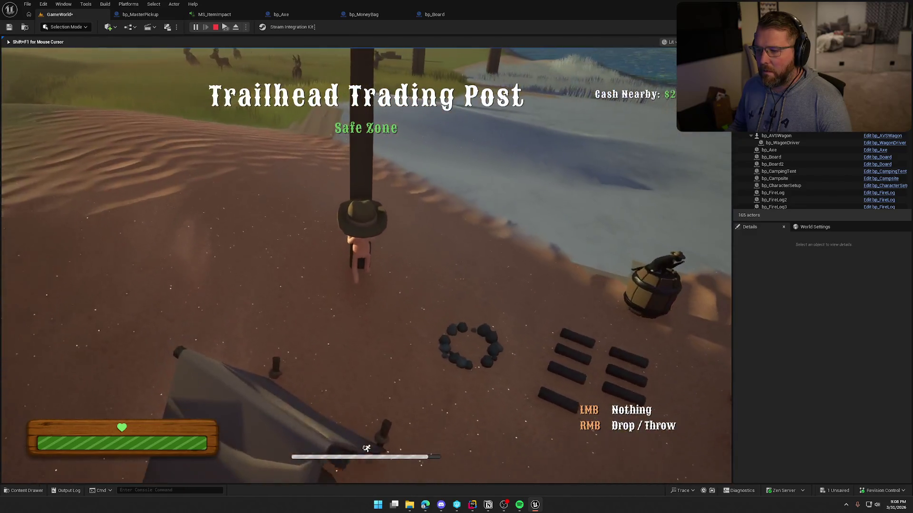
key("e")
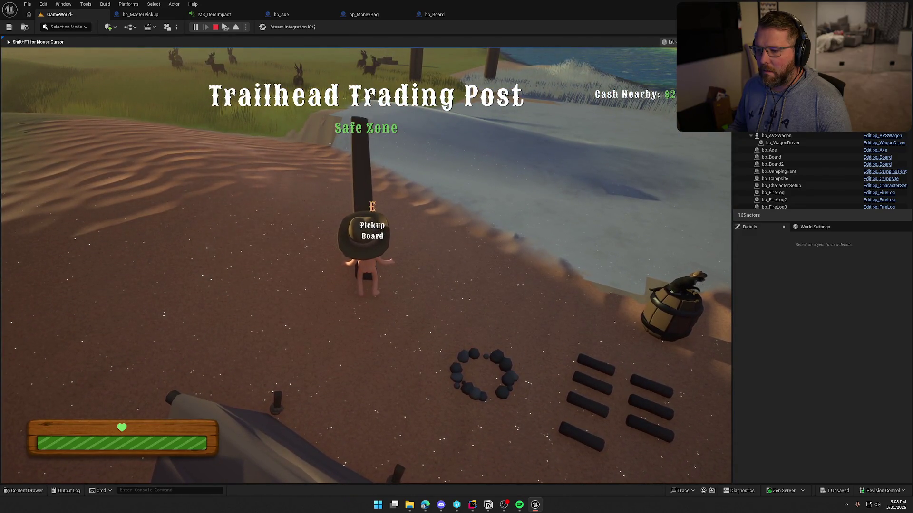
key("e")
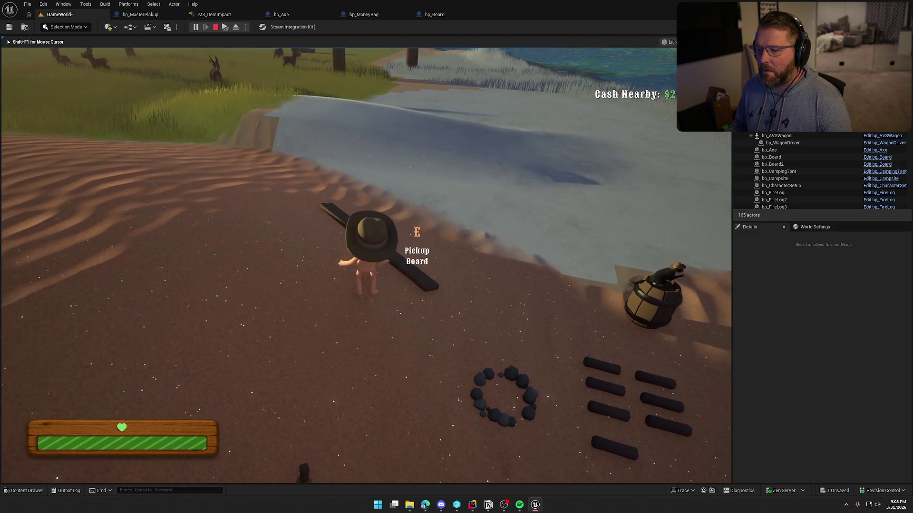
key("e")
key("w")
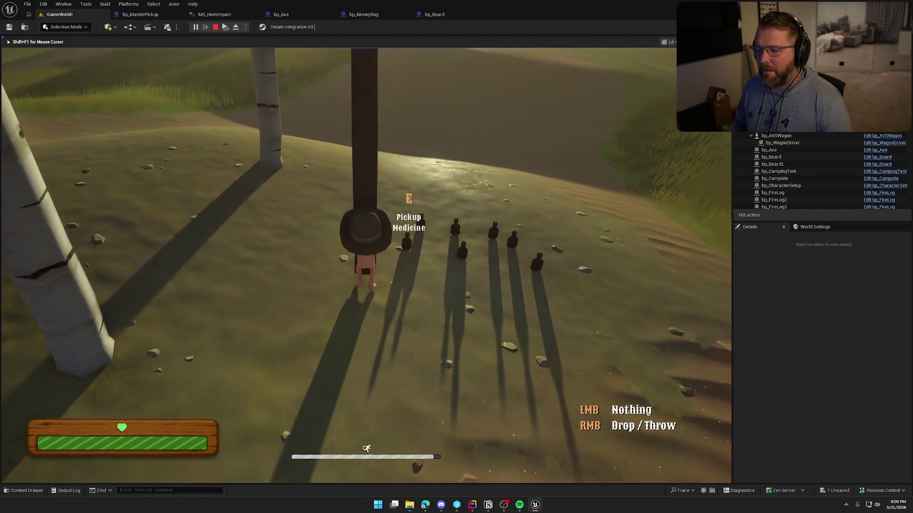
key("e")
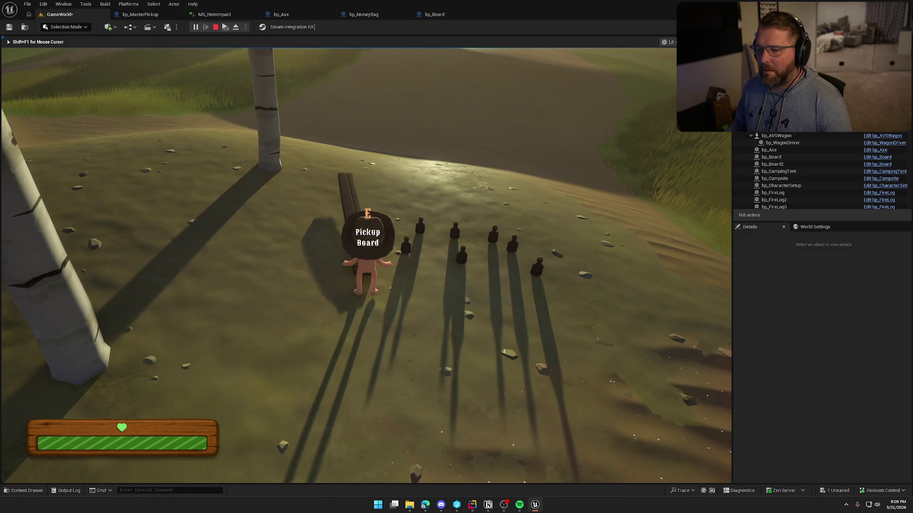
left_click(216, 28)
Open the MS_ItemImpact graph and move the ImpactVolume input node to the left.
left_click(215, 14)
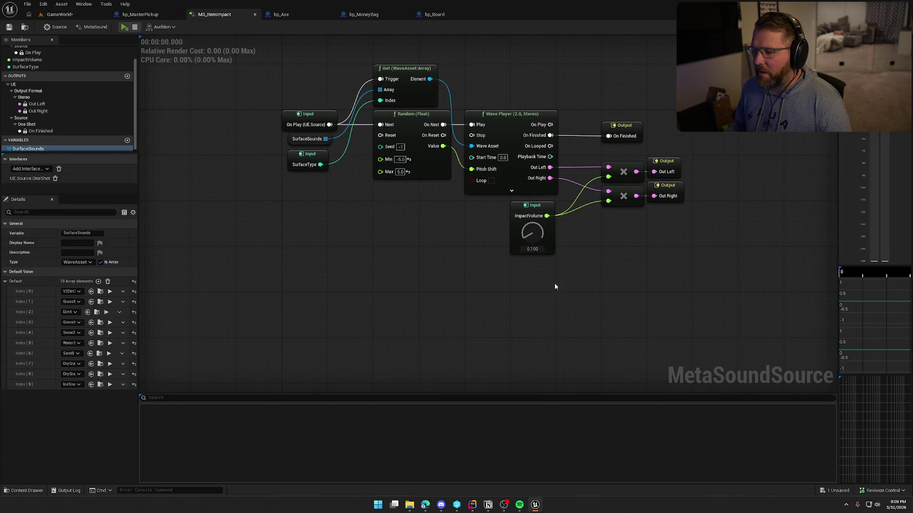
left_click_drag(532, 212, 303, 211)
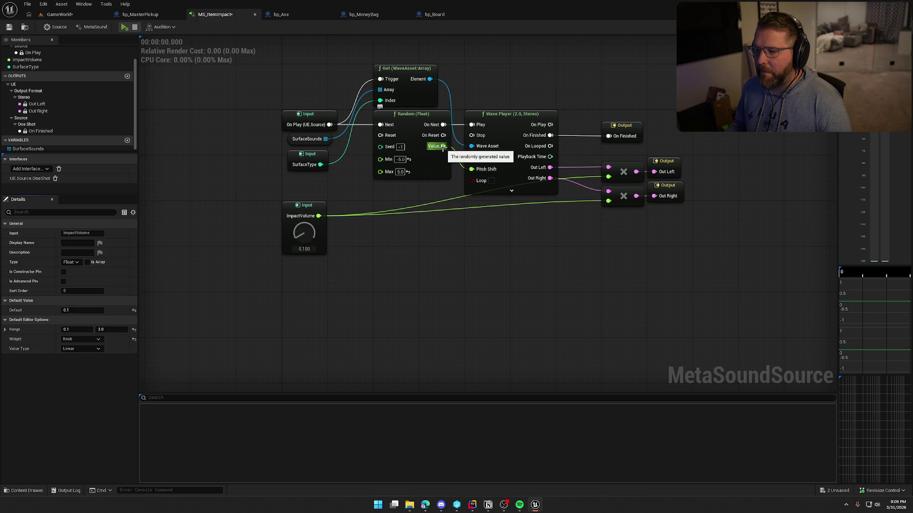
mouse_move(443, 146)
left_mouse_down()
mouse_move(454, 163)
mouse_move(406, 199)
left_mouse_up()
key("Escape")
Add a Map Range (Float) node fed by ImpactVolume, with In Range B set to 3.0.
left_click_drag(318, 215, 379, 226)
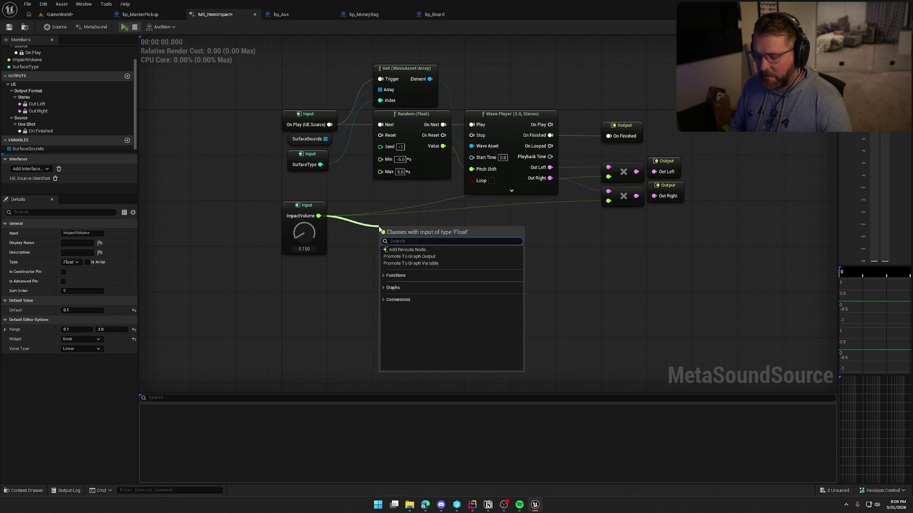
type("map")
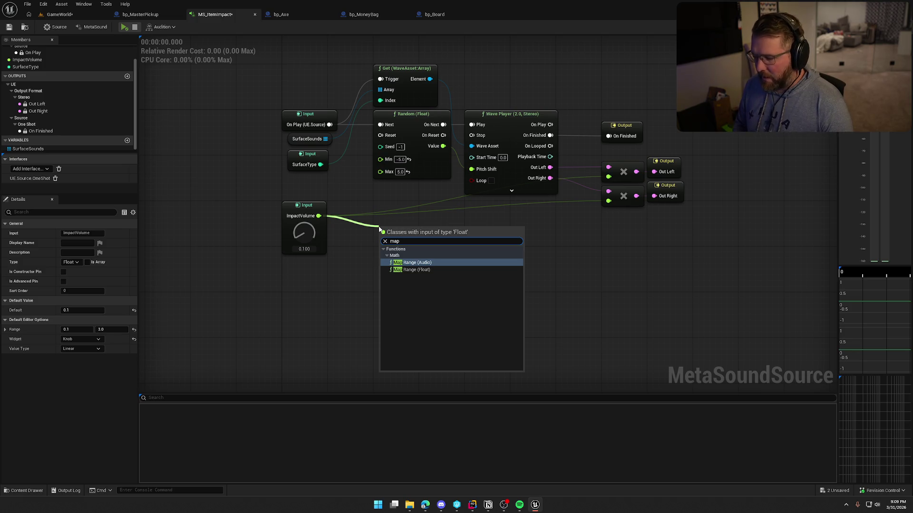
key("Down")
key("Return")
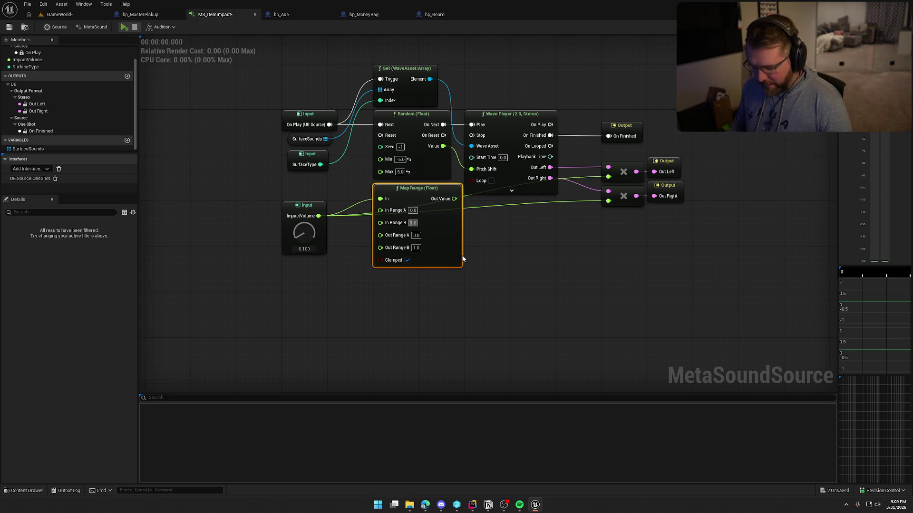
type("3.0")
key("Return")
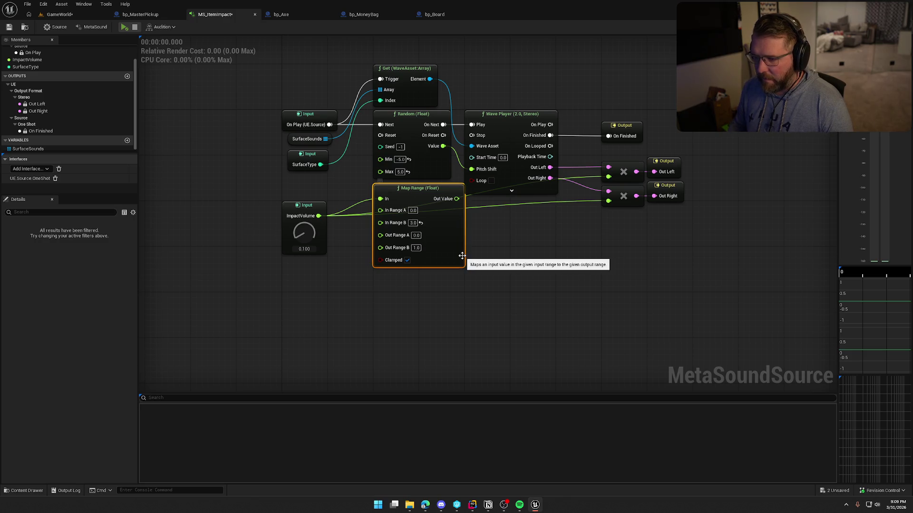
left_click(446, 300)
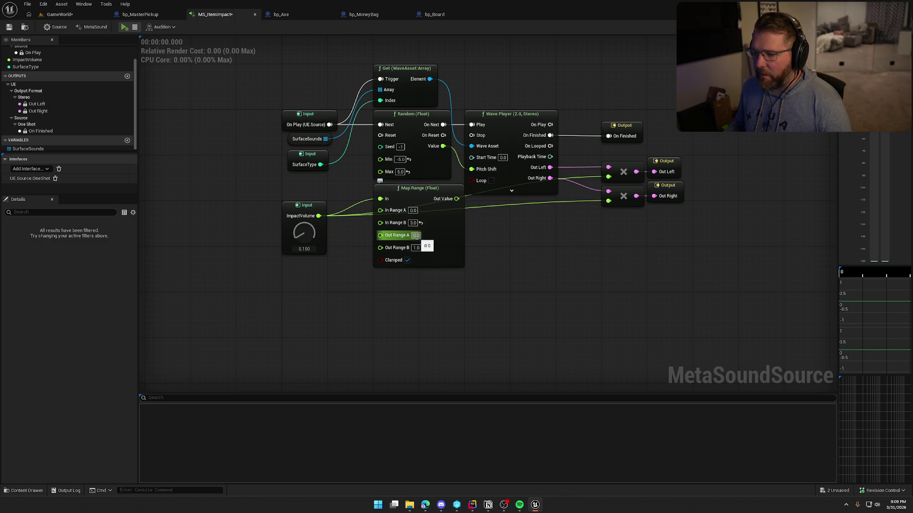
left_click(417, 236)
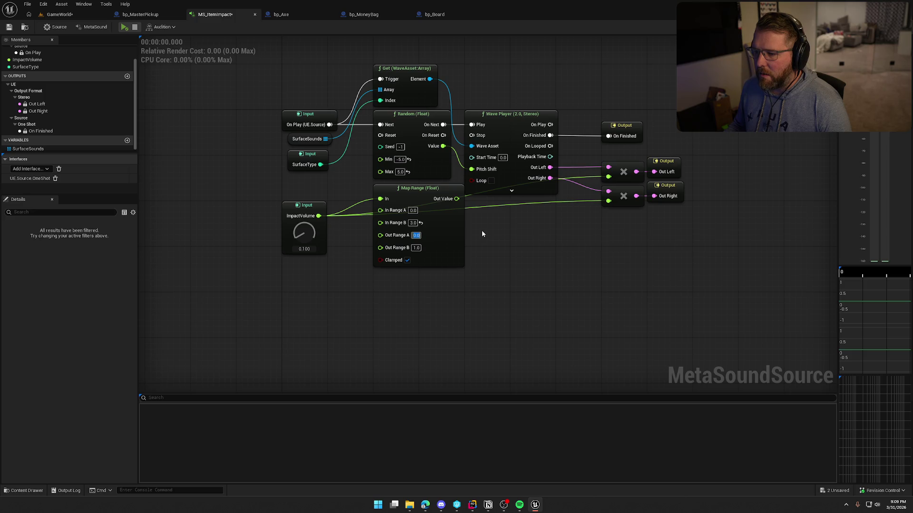
Arrange the Map Range node directly above the ImpactVolume input node.
left_click_drag(306, 206, 307, 251)
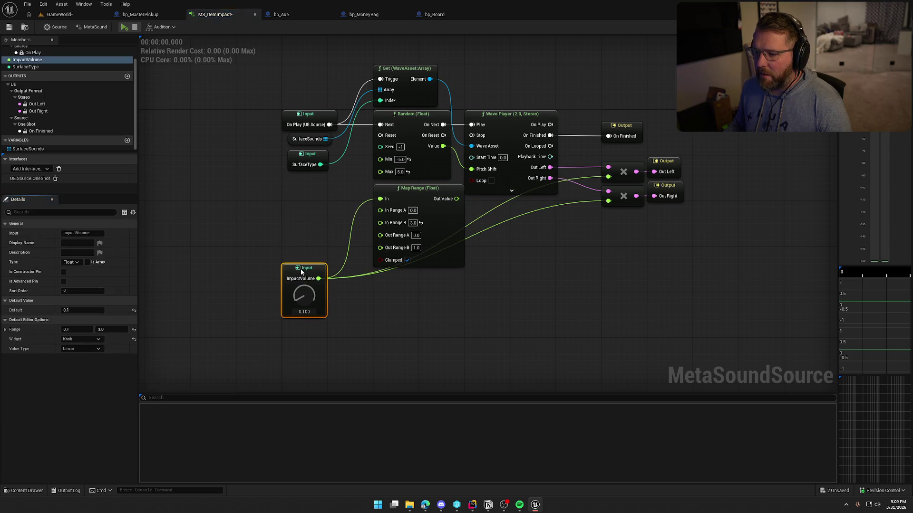
mouse_move(433, 199)
left_mouse_down()
mouse_move(354, 181)
mouse_move(342, 187)
left_mouse_up()
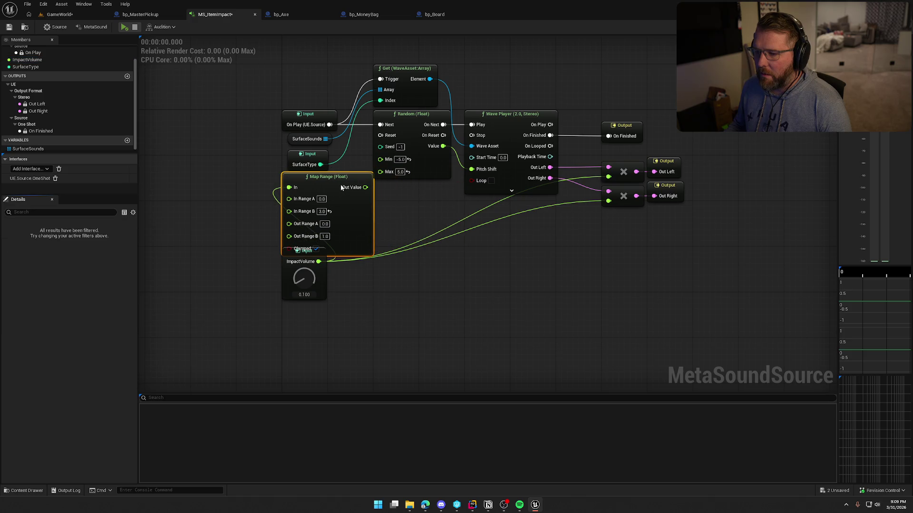
left_click(324, 292)
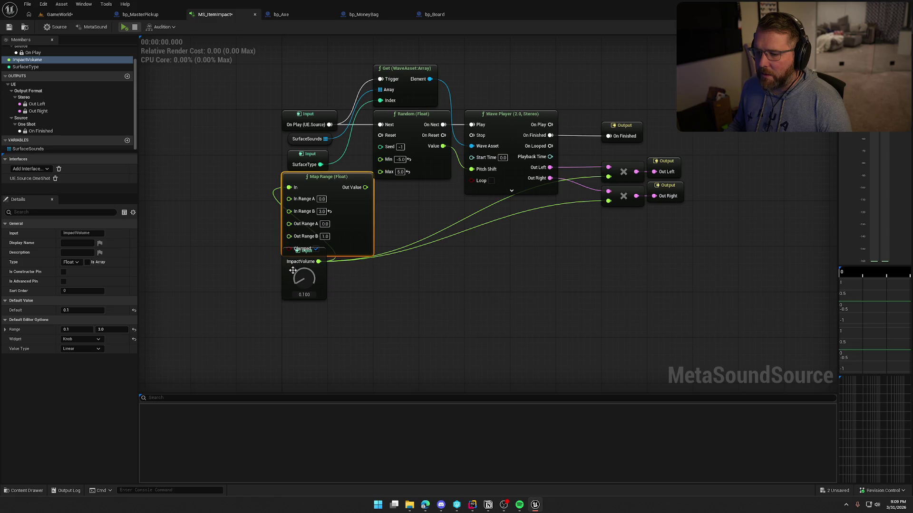
mouse_move(291, 255)
left_mouse_down()
mouse_move(291, 284)
mouse_move(344, 238)
mouse_move(297, 303)
left_mouse_up()
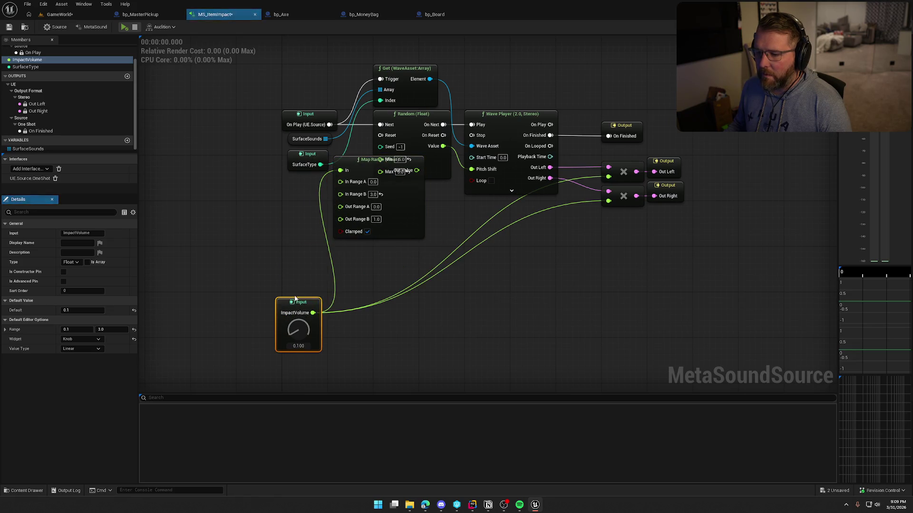
left_click_drag(370, 161, 321, 178)
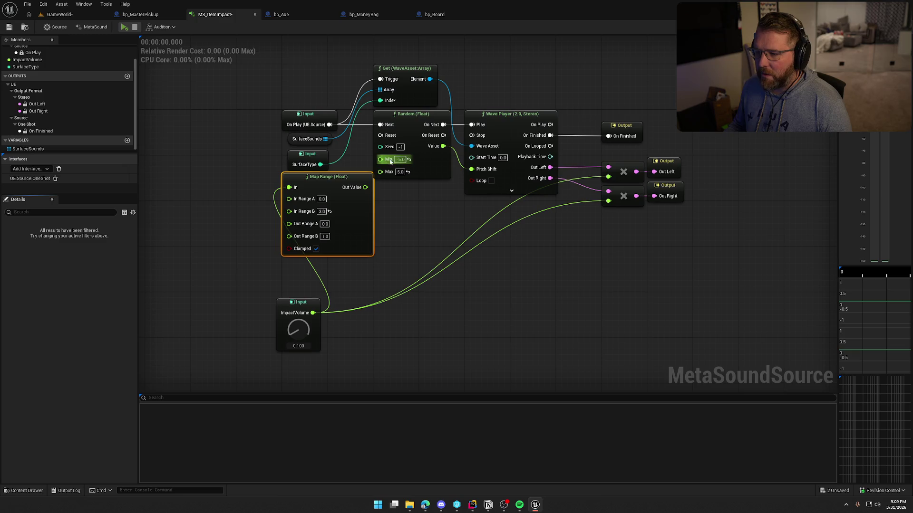
left_click_drag(305, 304, 307, 263)
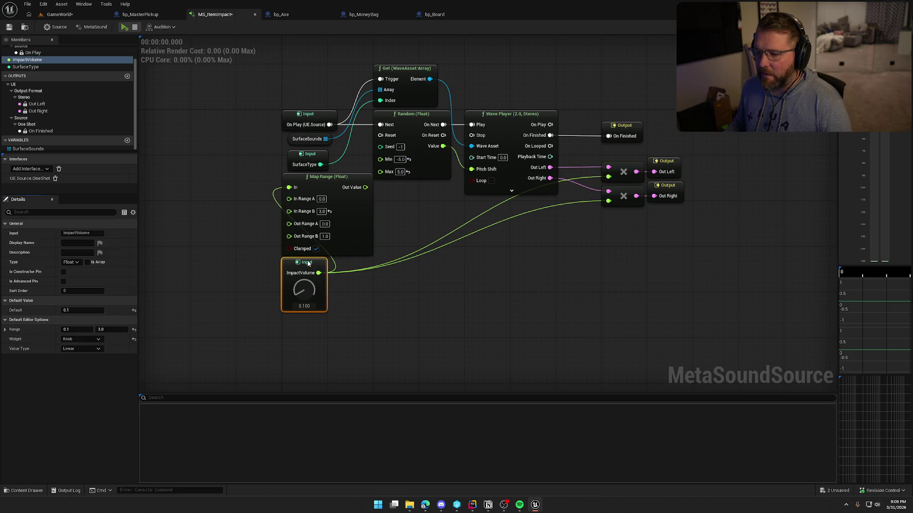
left_click(396, 225)
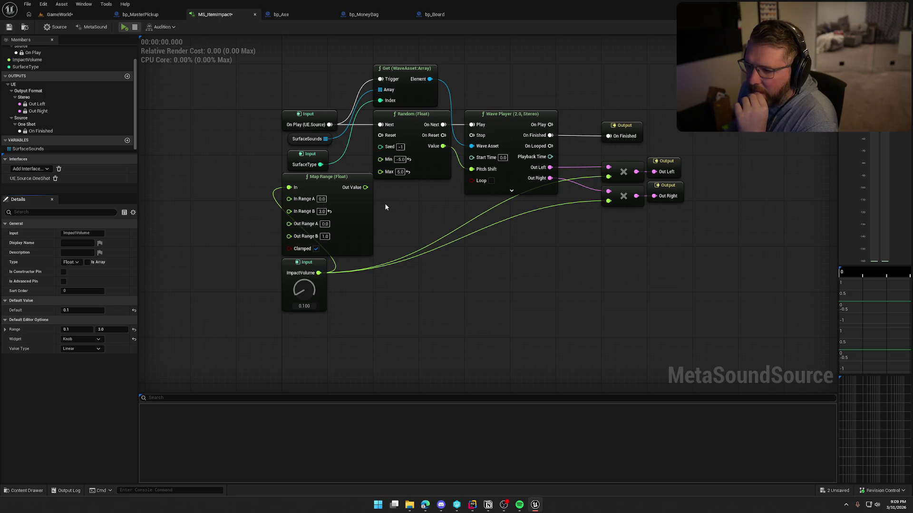
mouse_move(365, 187)
left_mouse_down()
mouse_move(405, 200)
mouse_move(452, 186)
mouse_move(419, 209)
mouse_move(401, 196)
left_mouse_up()
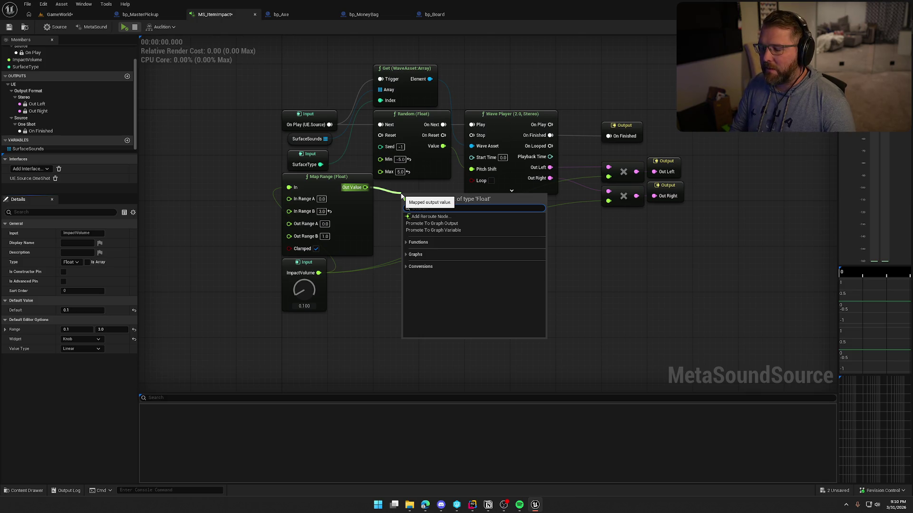
key("Escape")
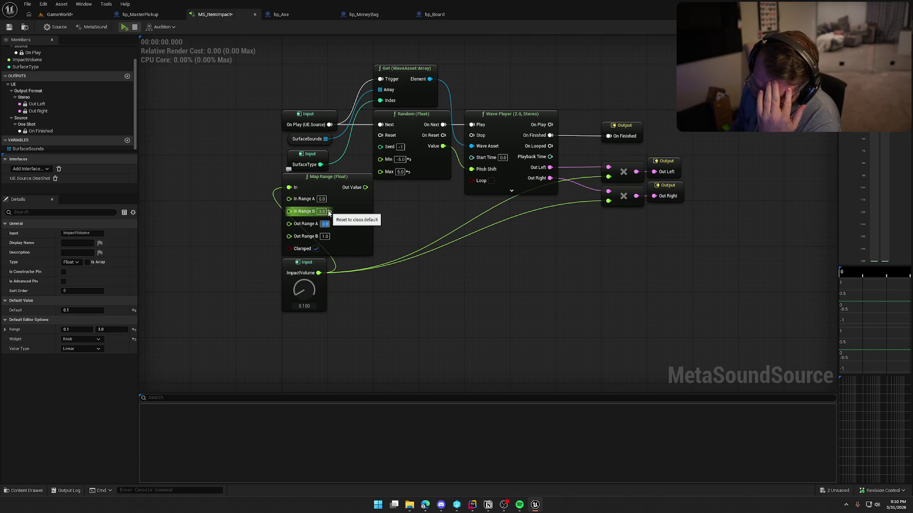
Give the Map Range node Out Range A 5.0 and Out Range B -5.0.
key("Tab")
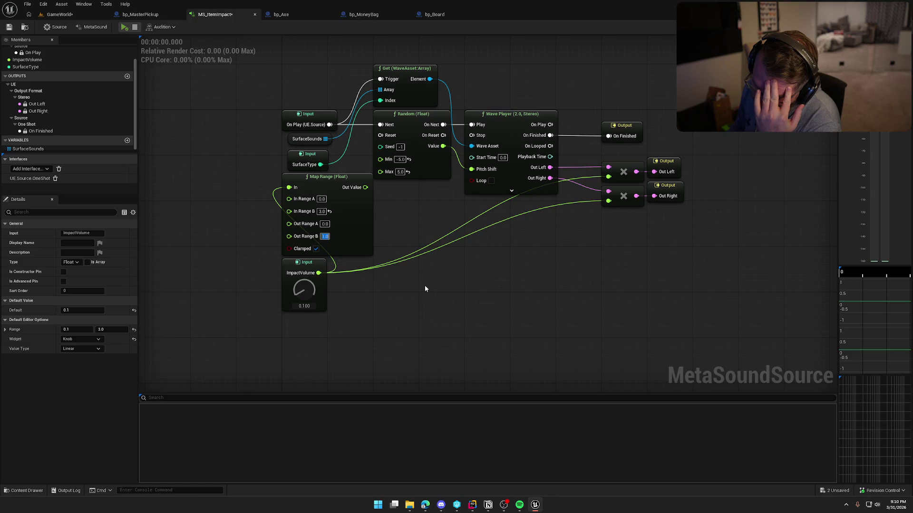
left_click(324, 224)
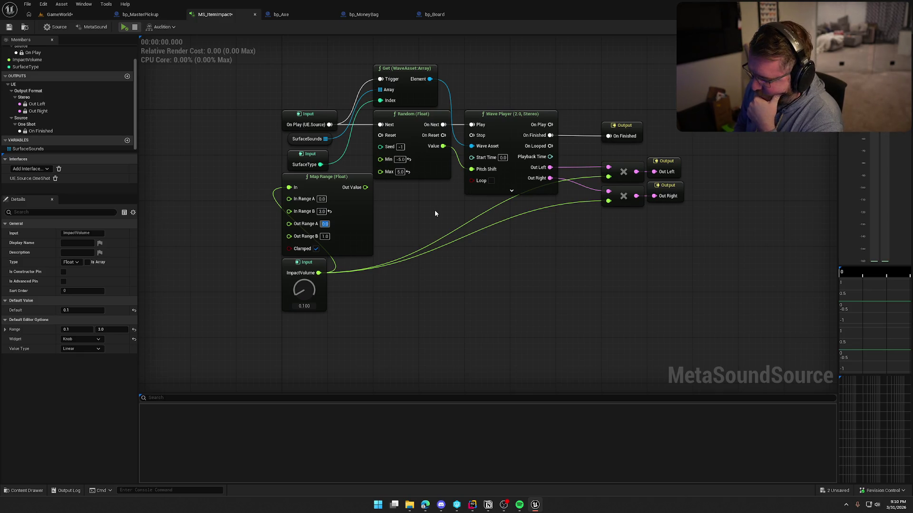
type("-5")
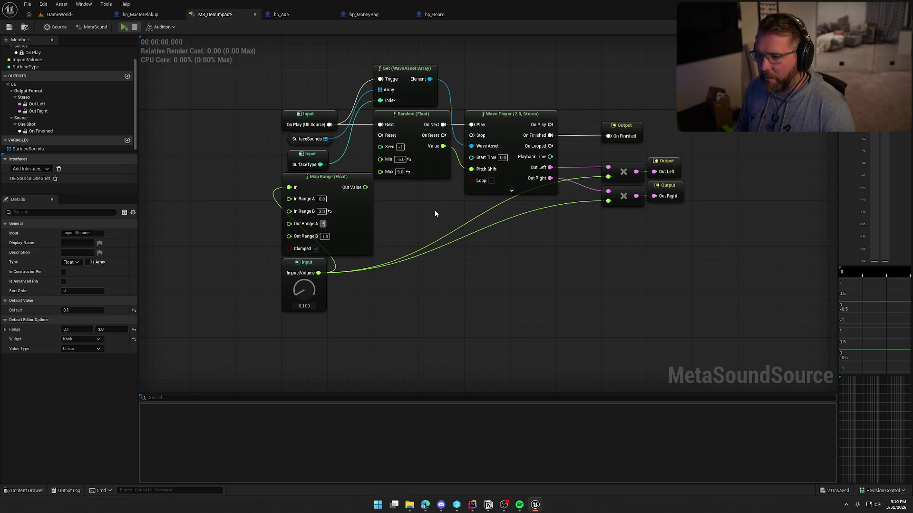
key("Return")
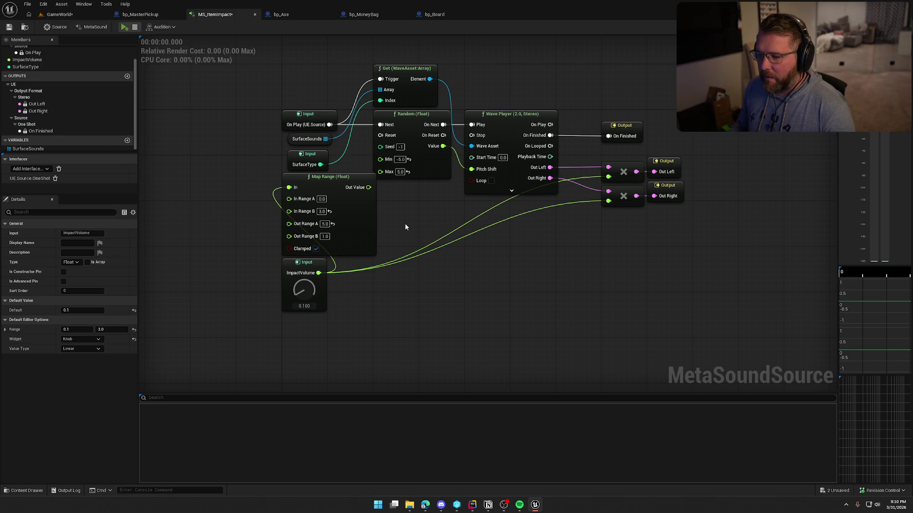
left_click(324, 236)
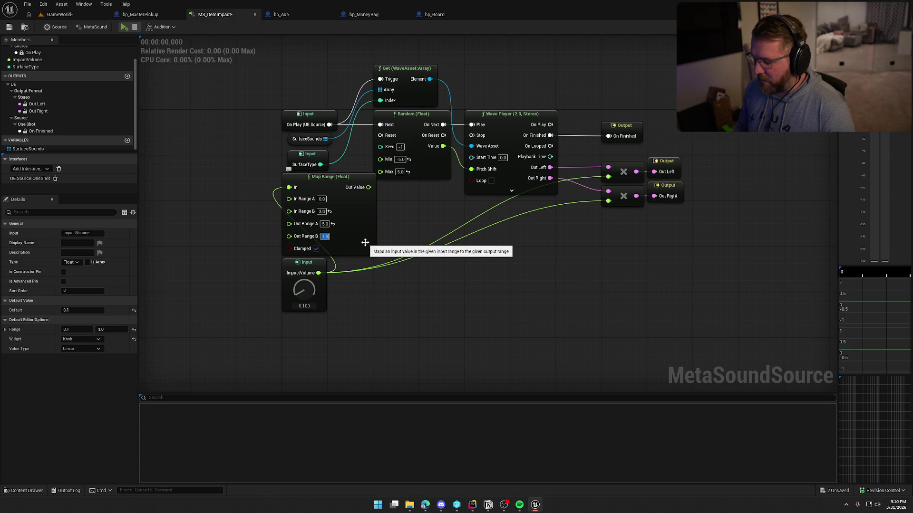
type("5")
key("Return")
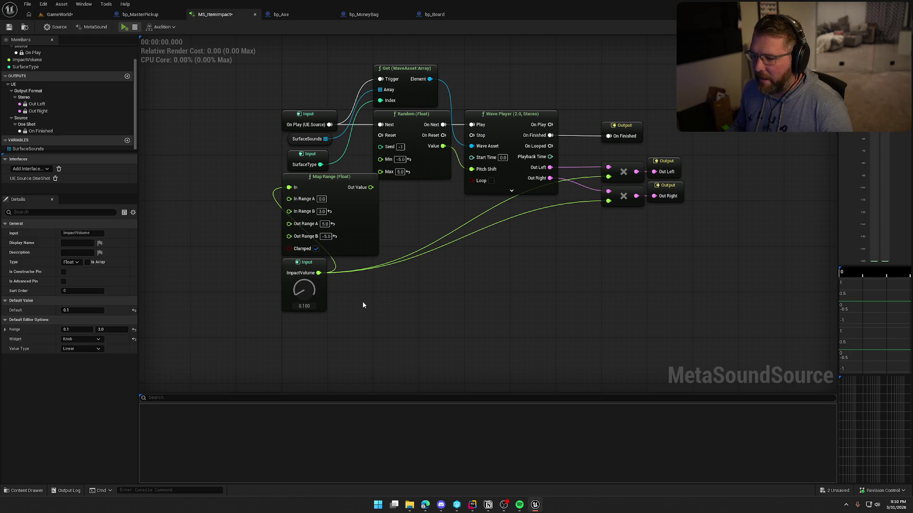
mouse_move(363, 304)
left_mouse_down()
mouse_move(328, 266)
mouse_move(319, 196)
mouse_move(405, 203)
left_mouse_up()
left_click(409, 208)
Add an Add (Float) node combining Map Range's Out Value with the Random node's Value.
type("add")
left_click(430, 236)
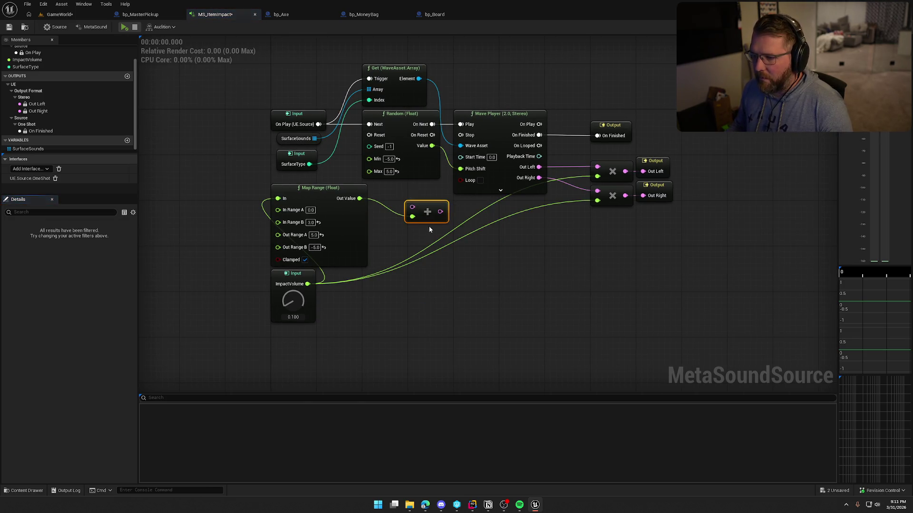
key("Delete")
left_click_drag(359, 198, 432, 203)
type("+")
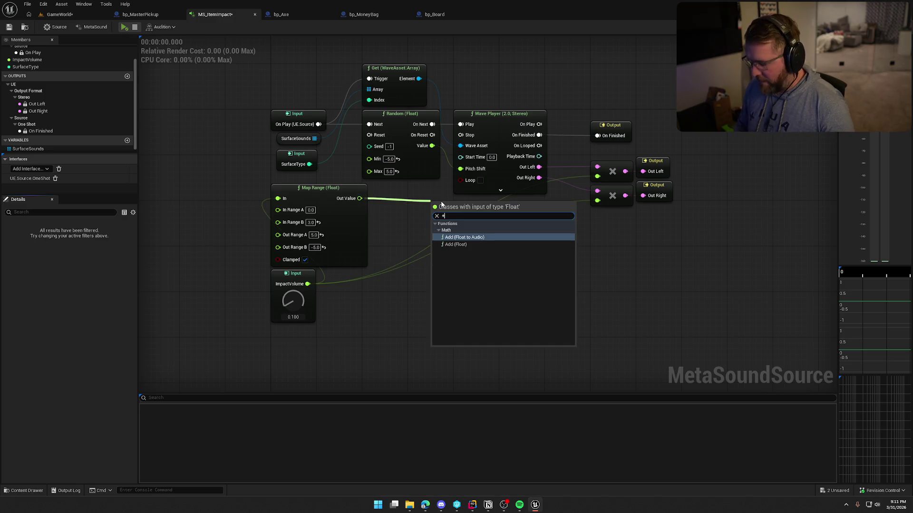
left_click(463, 244)
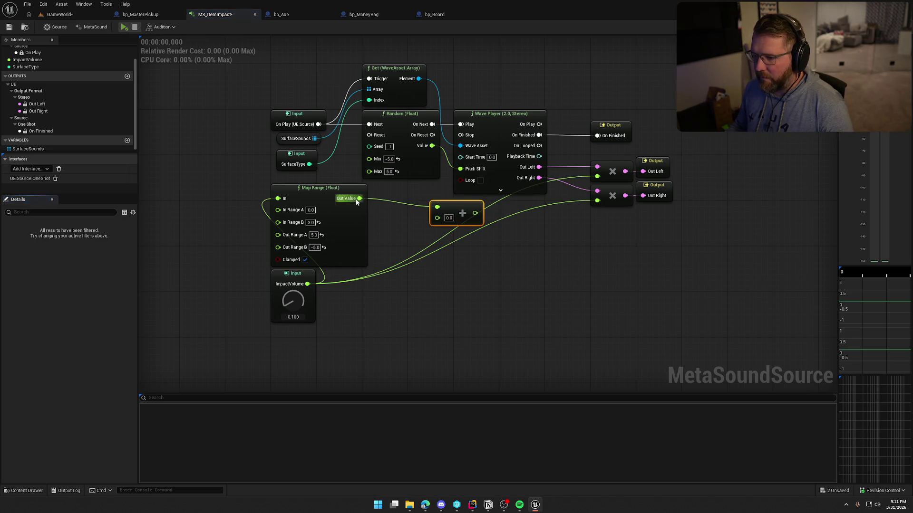
mouse_move(359, 198)
left_mouse_down()
mouse_move(437, 214)
mouse_move(431, 146)
left_mouse_up()
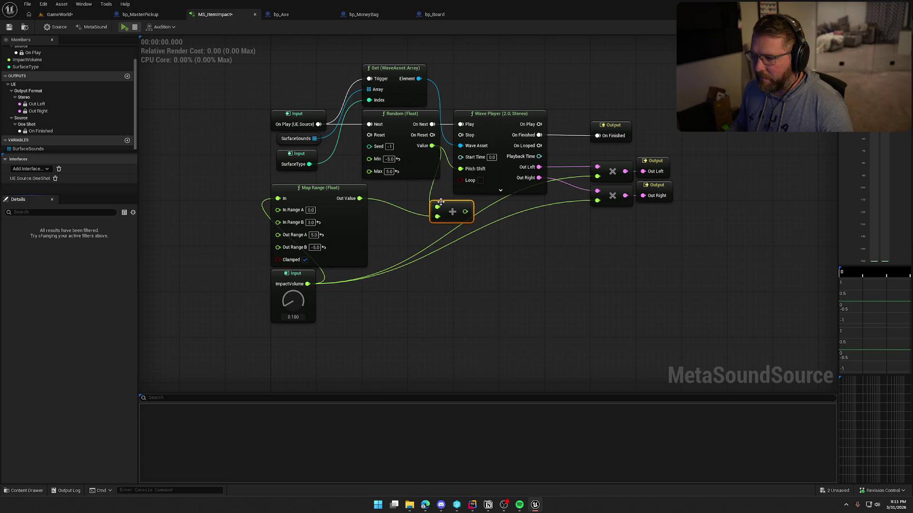
mouse_move(449, 210)
left_mouse_down()
mouse_move(427, 192)
mouse_move(460, 168)
left_mouse_up()
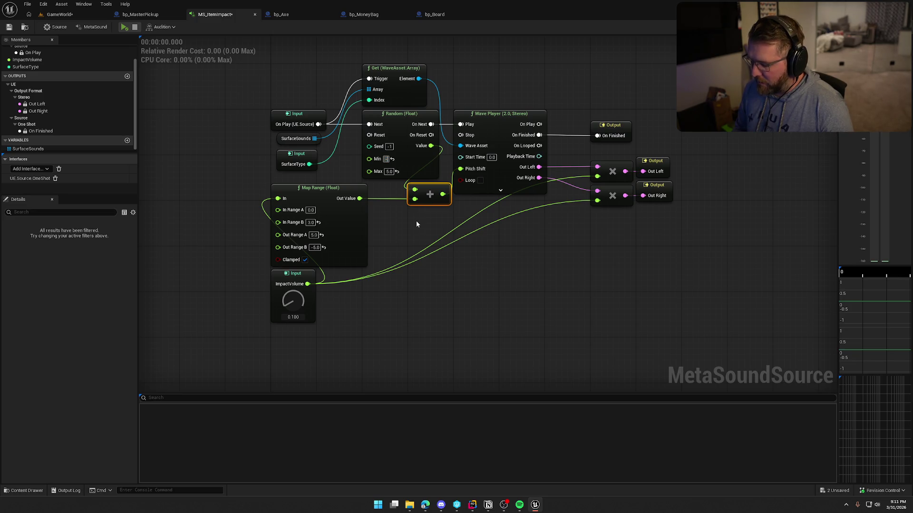
Set the Random node's range to Min -0.1 and Max 0.1.
type("-0.1")
key("Return")
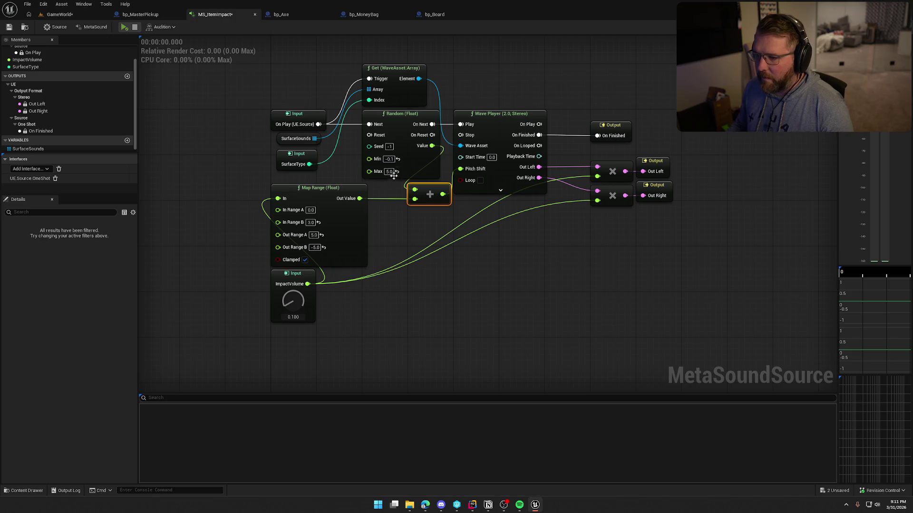
key("Tab")
type("0.1")
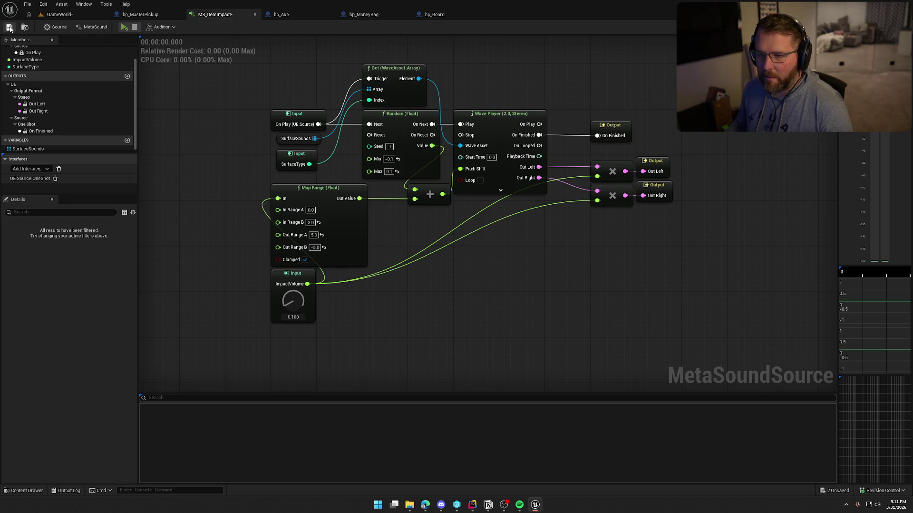
Play the GameWorld level, pick up the board and drop it to hear the impact.
left_click(59, 14)
left_click(198, 28)
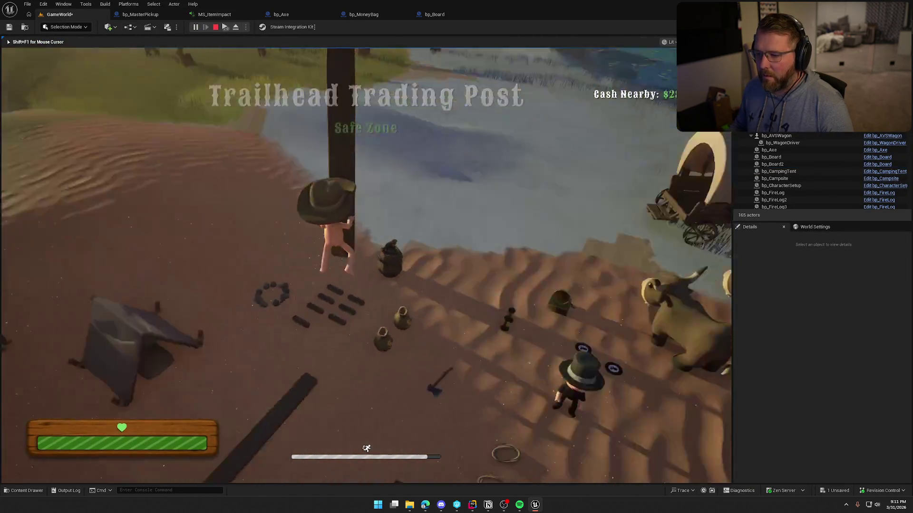
key("e")
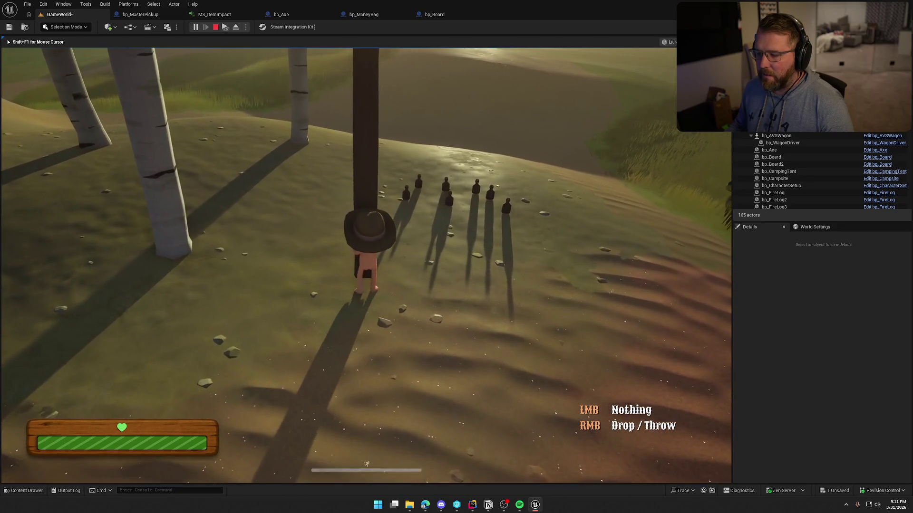
right_click(365, 257)
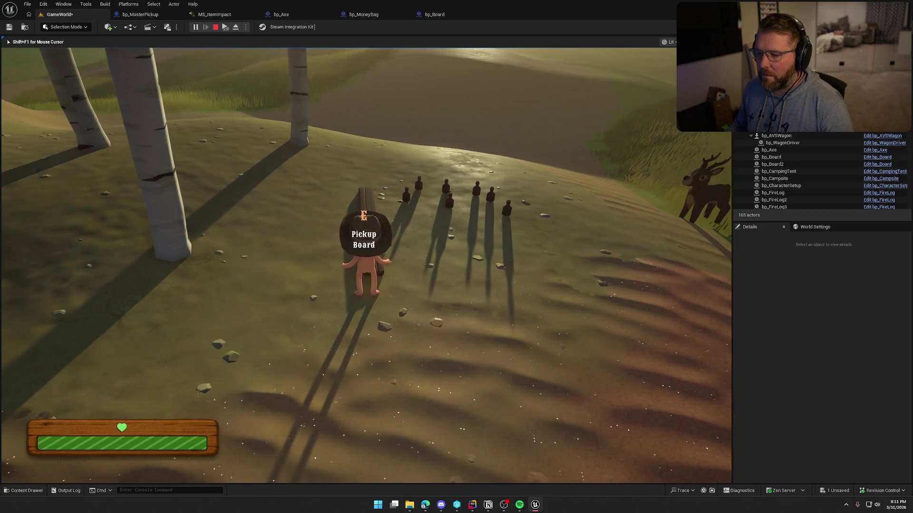
Walk to the bottles, re-pick the board, then stop play and return to MS_ItemImpact.
key("w")
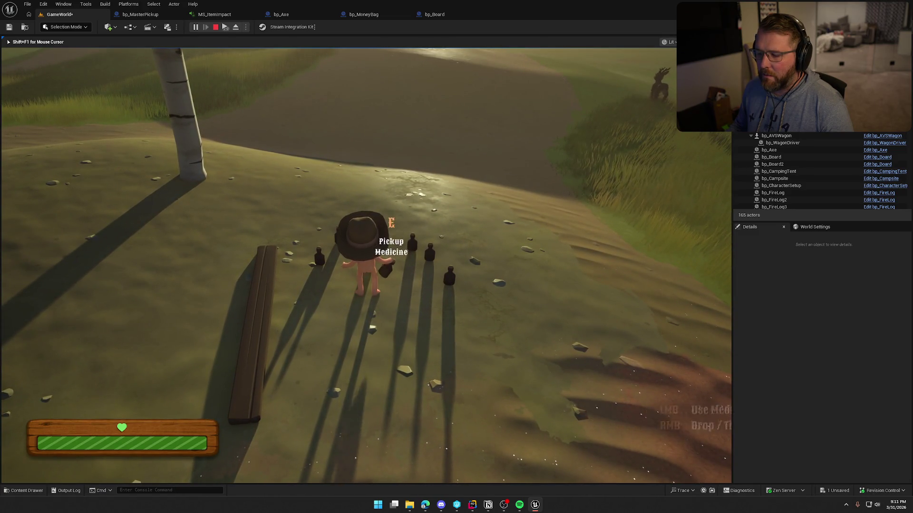
key("w")
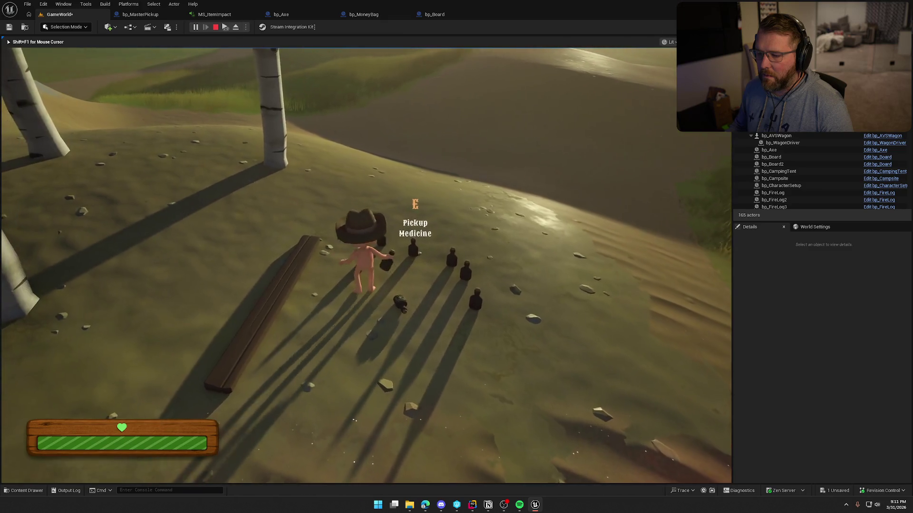
key("e")
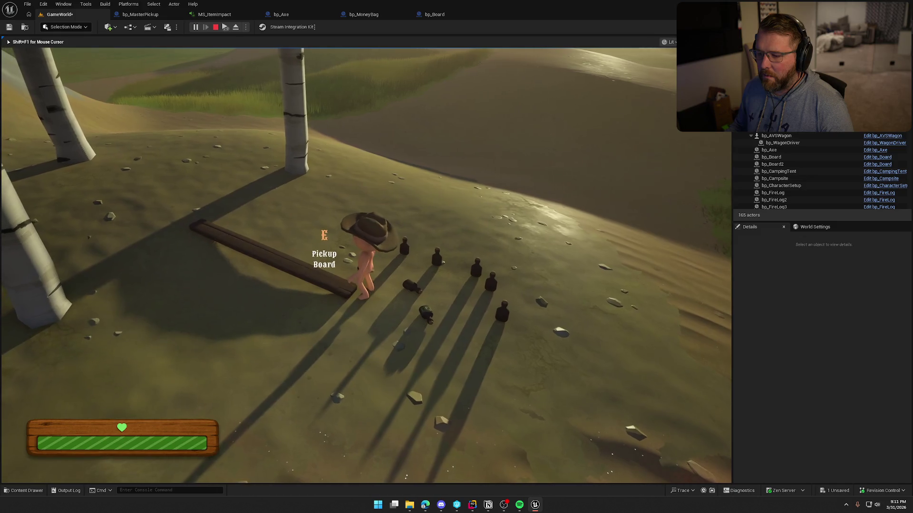
key("w")
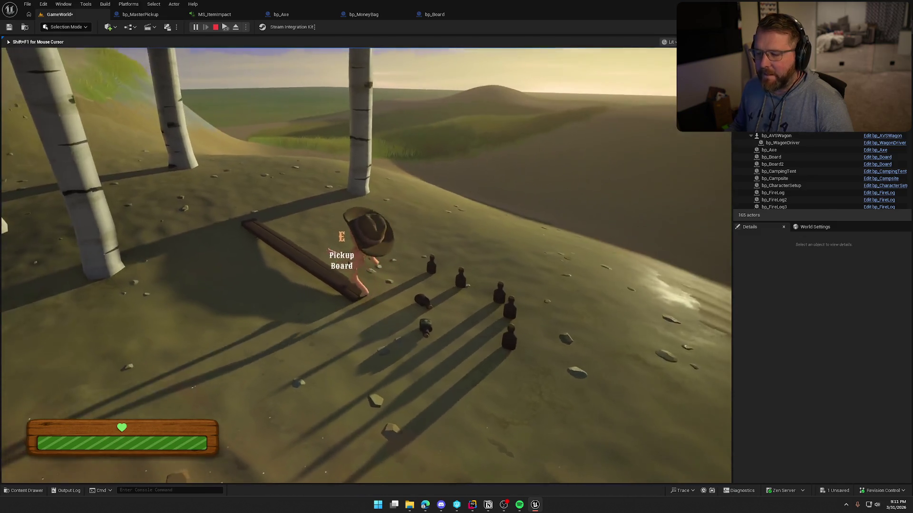
key("s")
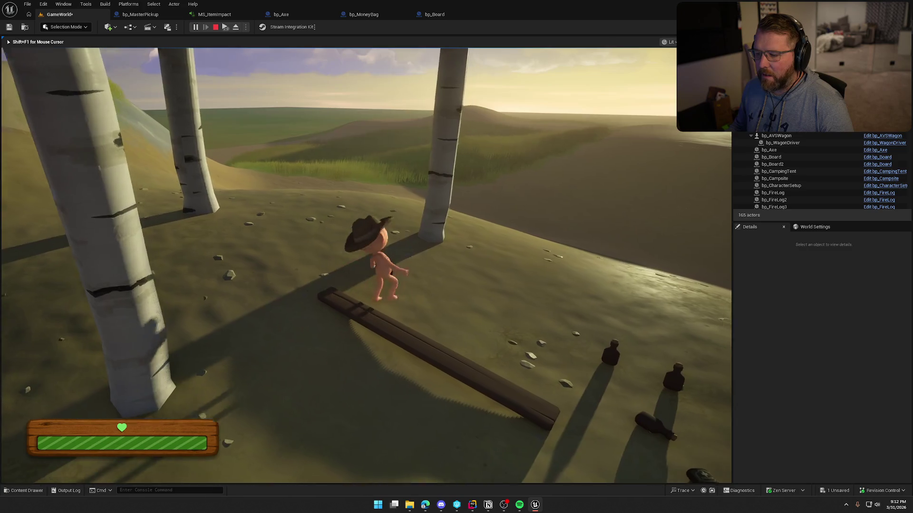
key("Escape")
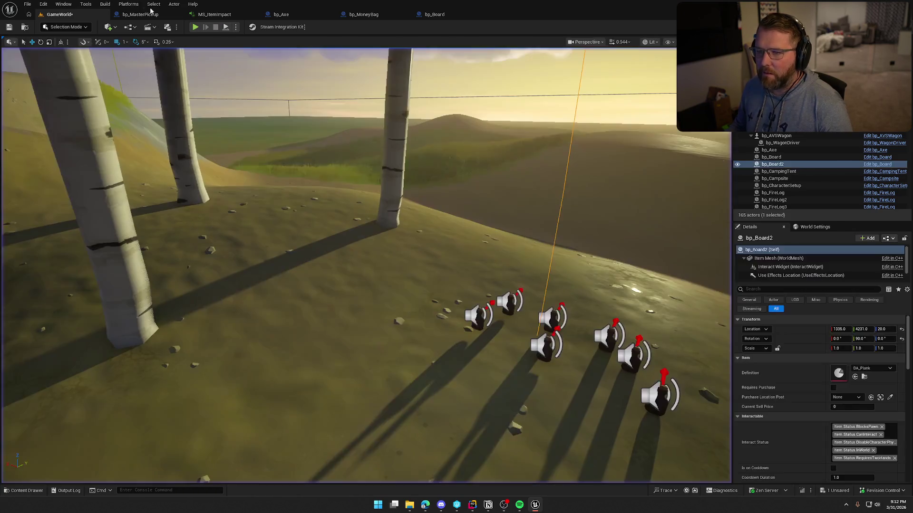
left_click(214, 14)
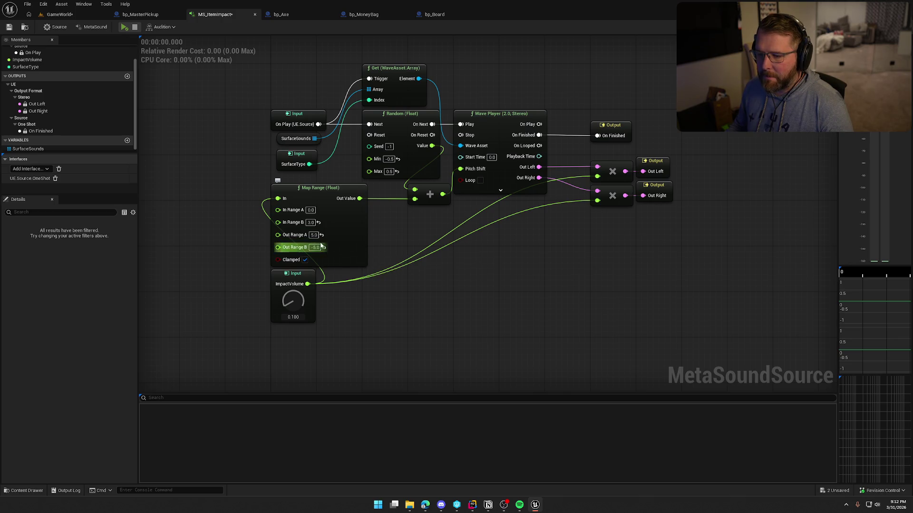
Save MS_ItemImpact, then play GameWorld, sprint up the dune with the board and drop it.
left_click(8, 28)
left_click(59, 14)
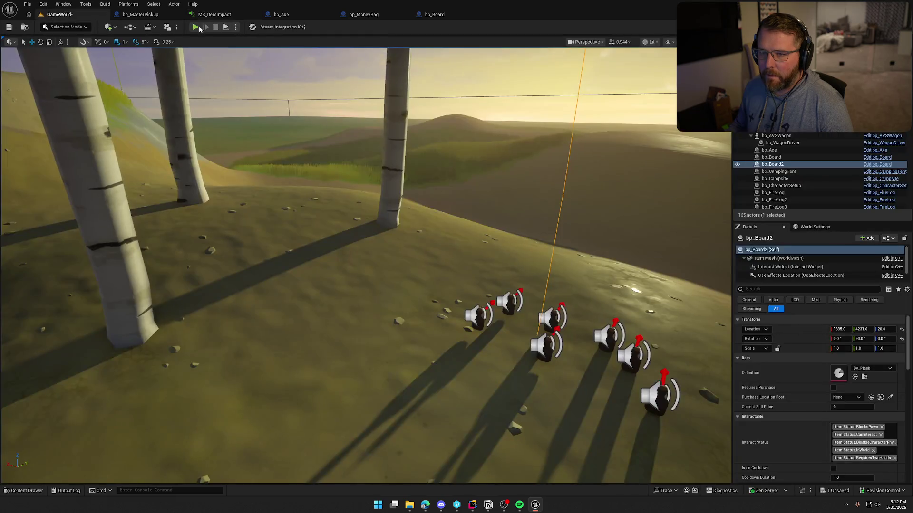
left_click(196, 27)
key("shift+w")
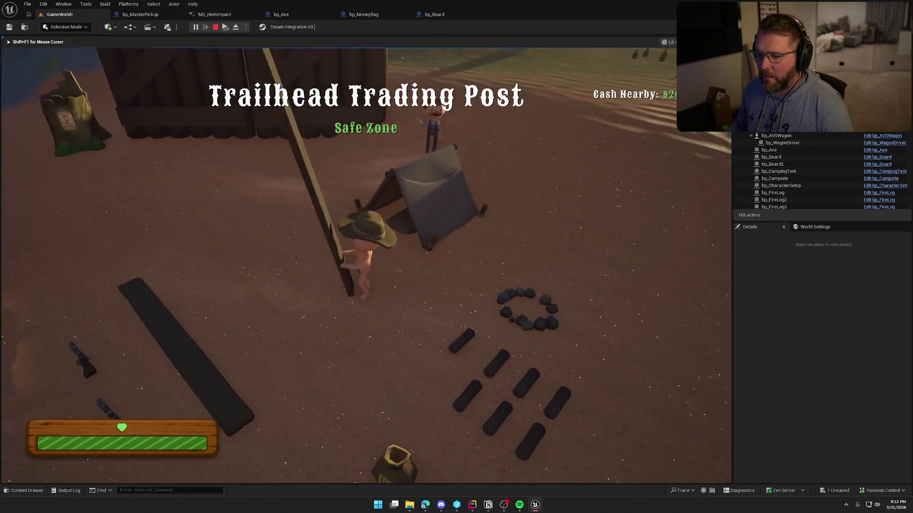
key("e")
key("shift+w")
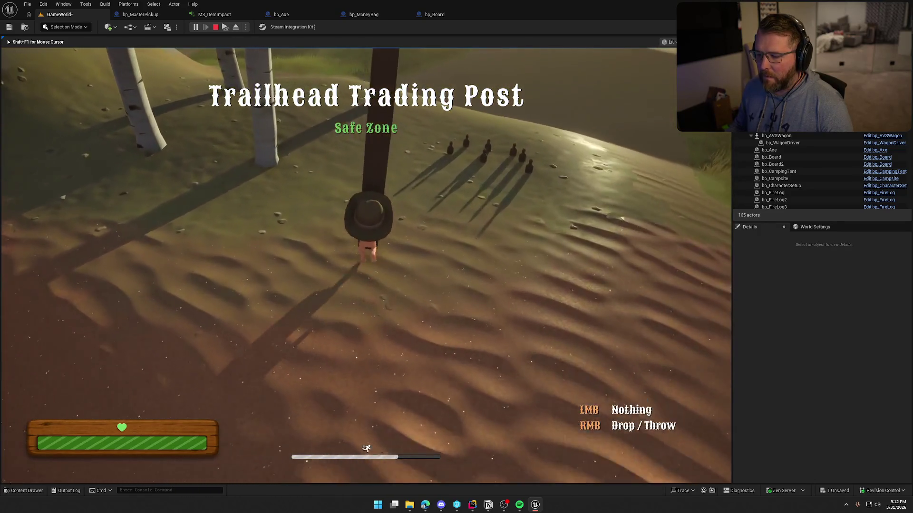
key("shift+w")
right_click(366, 266)
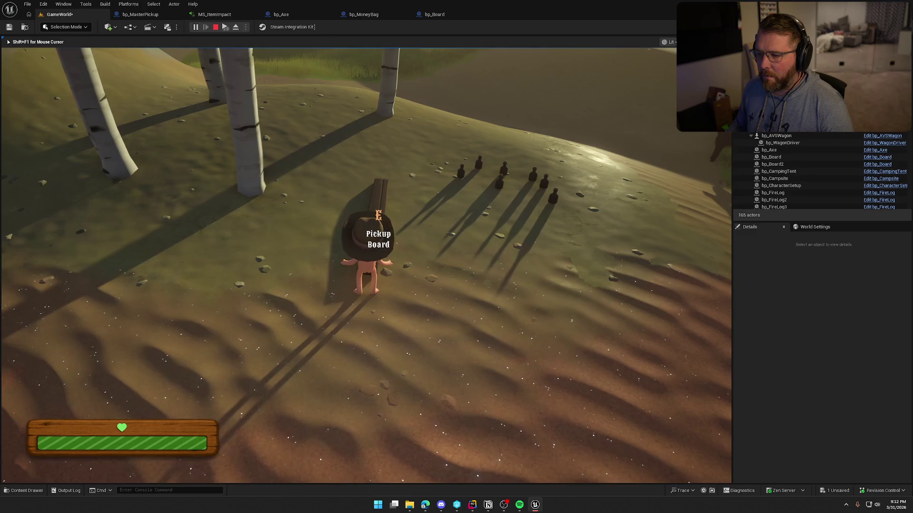
Walk to the bottles and back beside the board, stop play, and reopen MS_ItemImpact.
key("shift+w")
key("w")
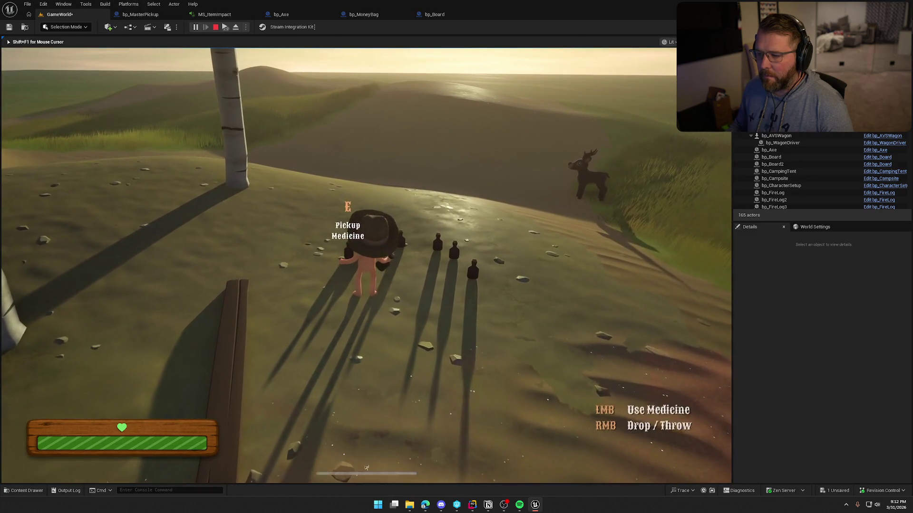
key("s")
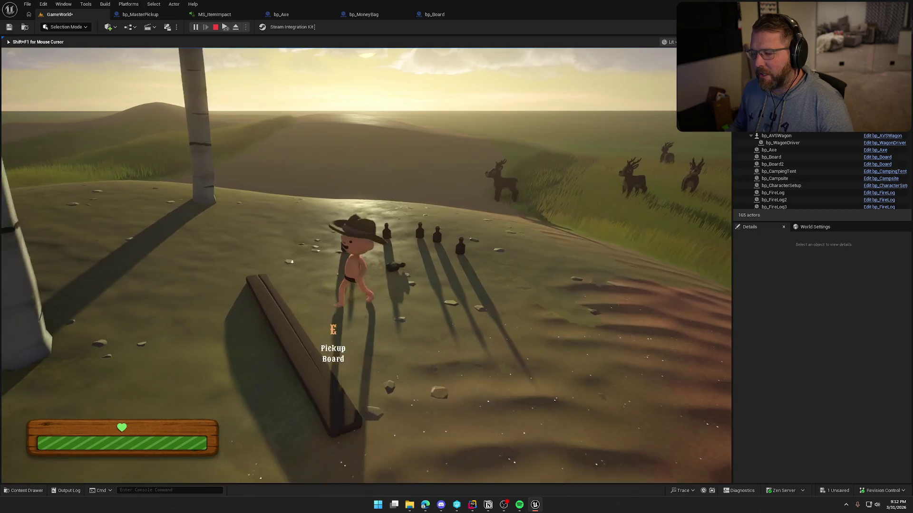
key("s")
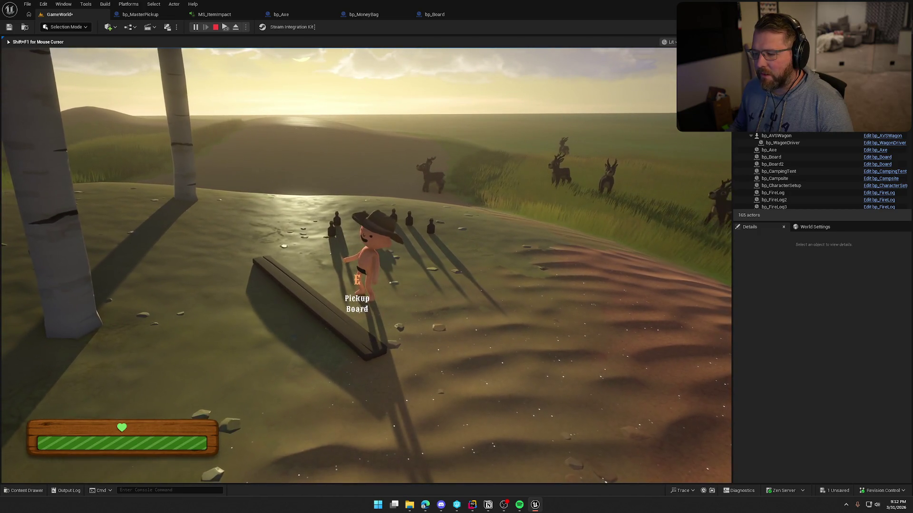
key("Escape")
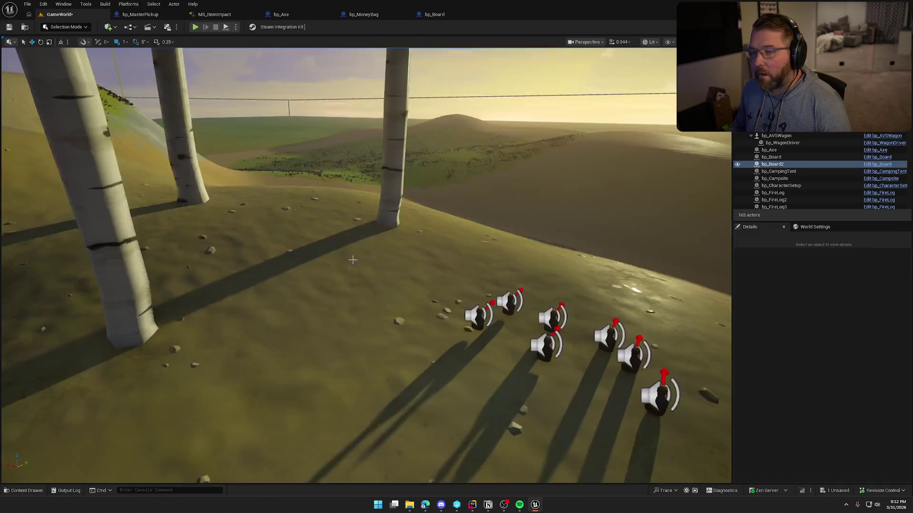
left_click(215, 14)
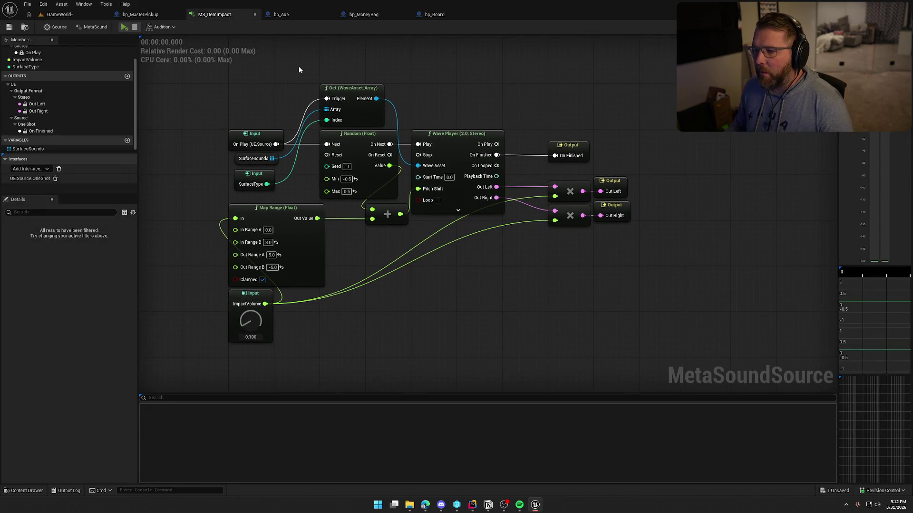
Add a new MetaSound input named ImpactNoise.
mouse_move(223, 67)
left_mouse_down()
mouse_move(521, 203)
mouse_move(670, 351)
left_mouse_up()
left_click(515, 276)
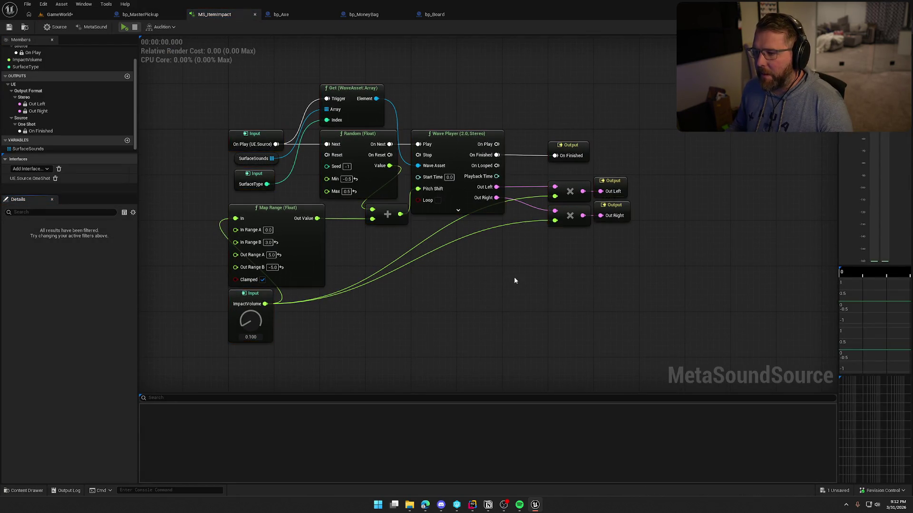
left_click_drag(455, 274, 489, 282)
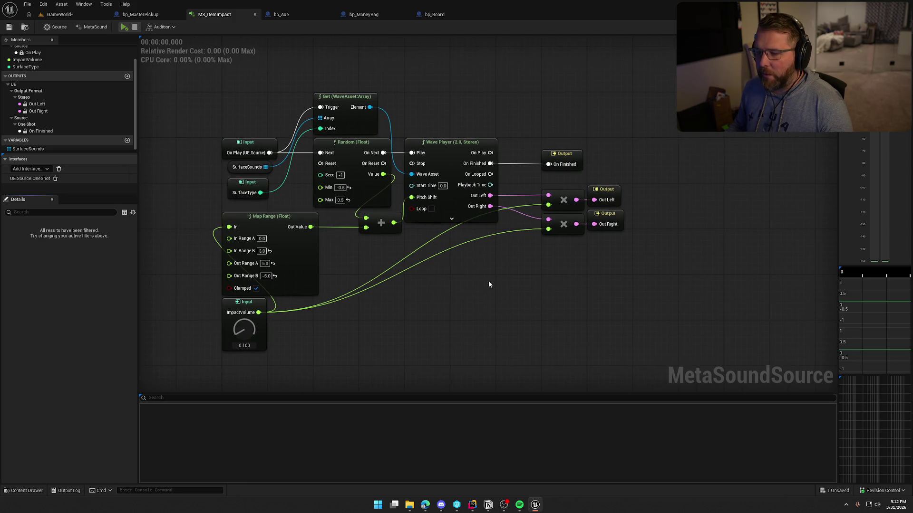
scroll(95, 133, "up", 3)
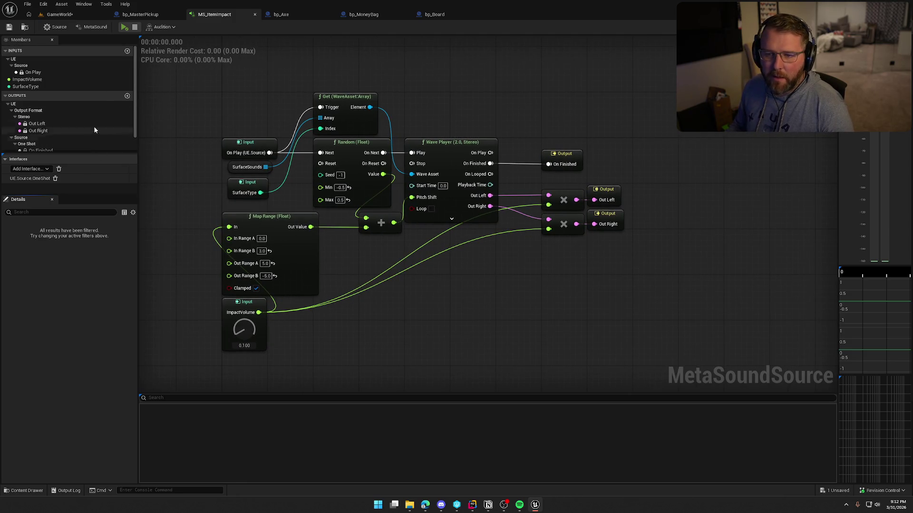
left_click(127, 50)
type("ImpactNoise")
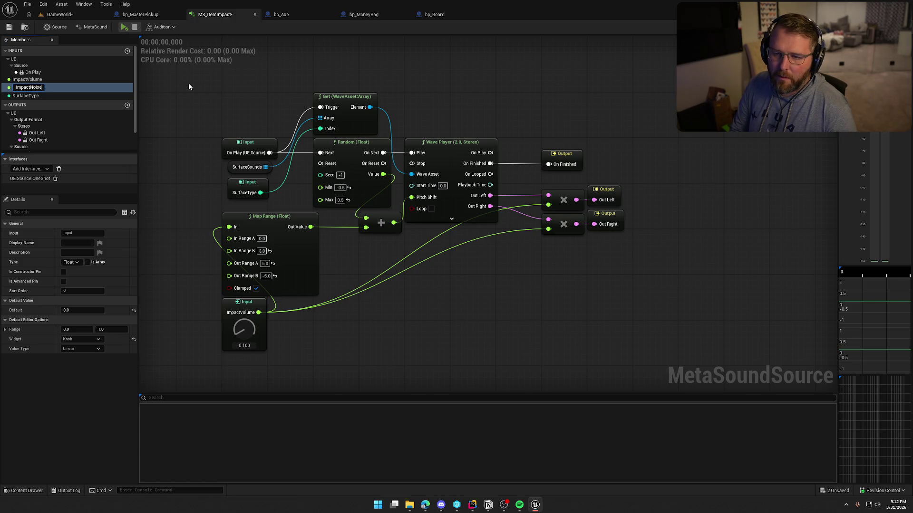
key("Return")
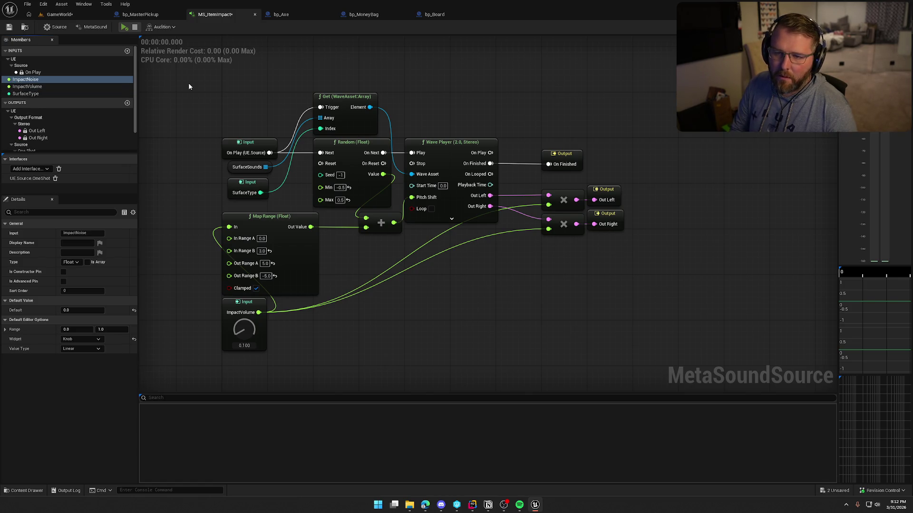
Make ImpactNoise a WaveAsset defaulting to V2Wood1 and place its node on the graph.
left_click(70, 262)
type("wav")
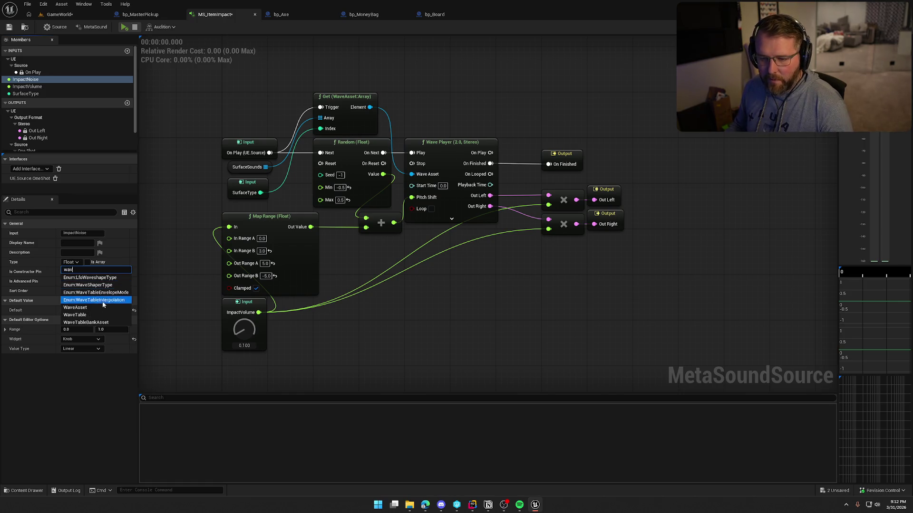
left_click(97, 308)
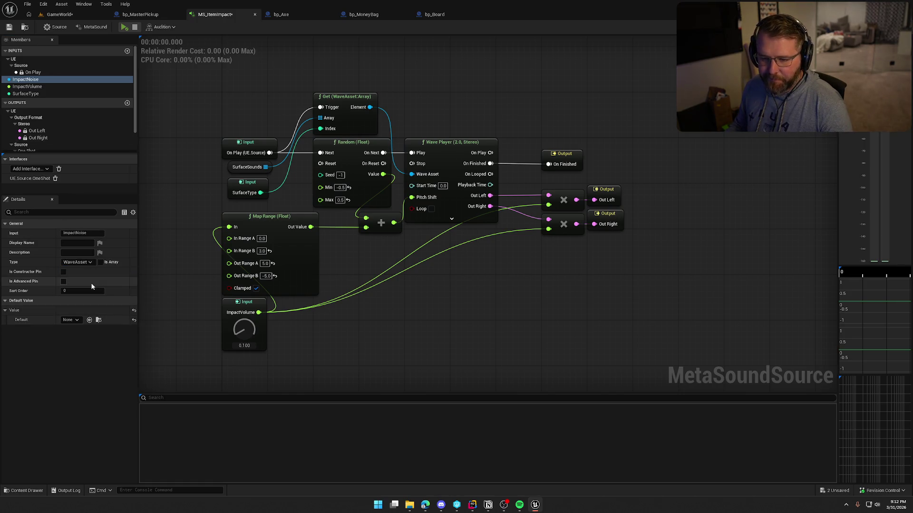
left_click(71, 320)
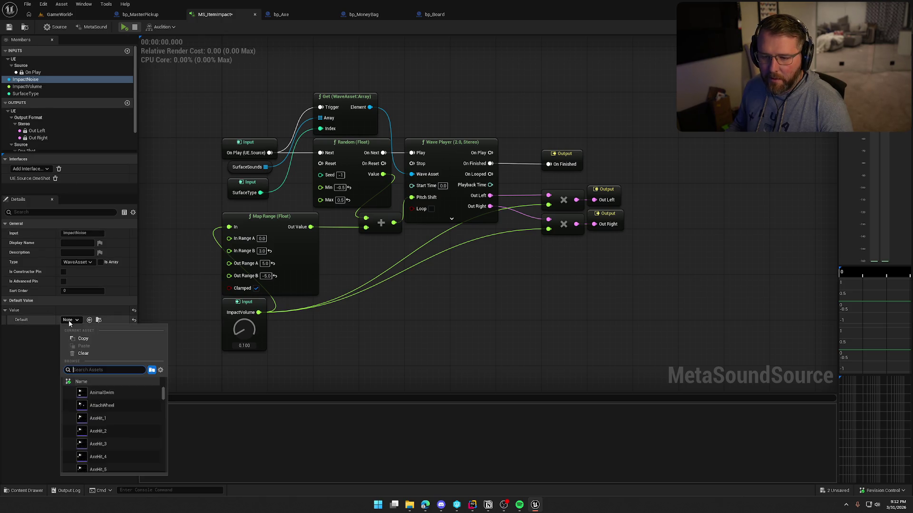
left_click(45, 361)
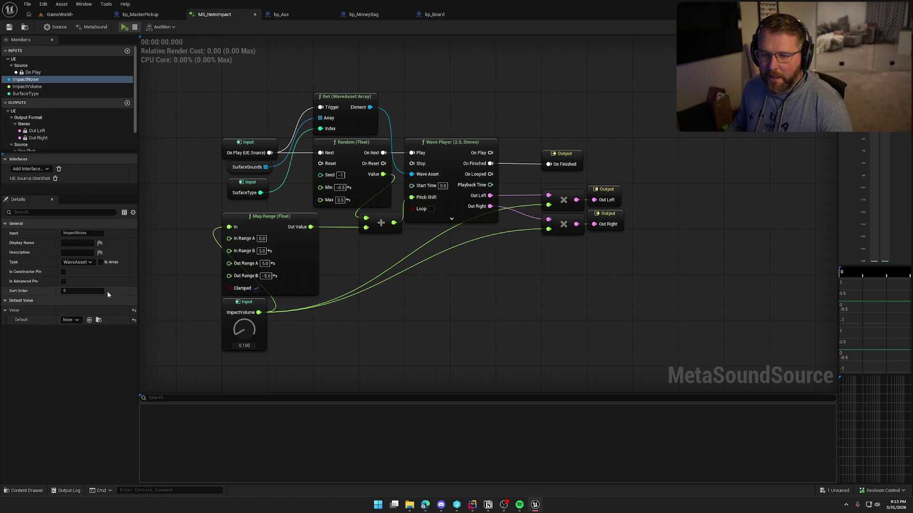
left_click(77, 320)
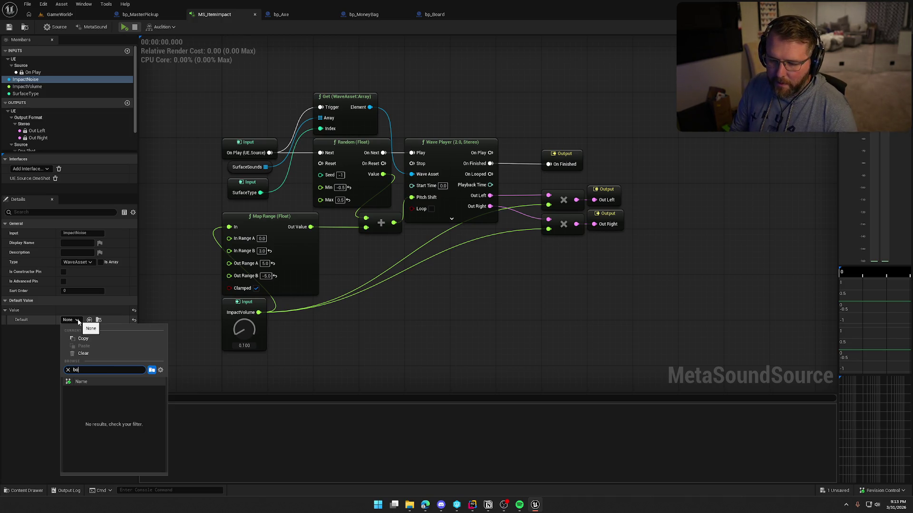
type("wood")
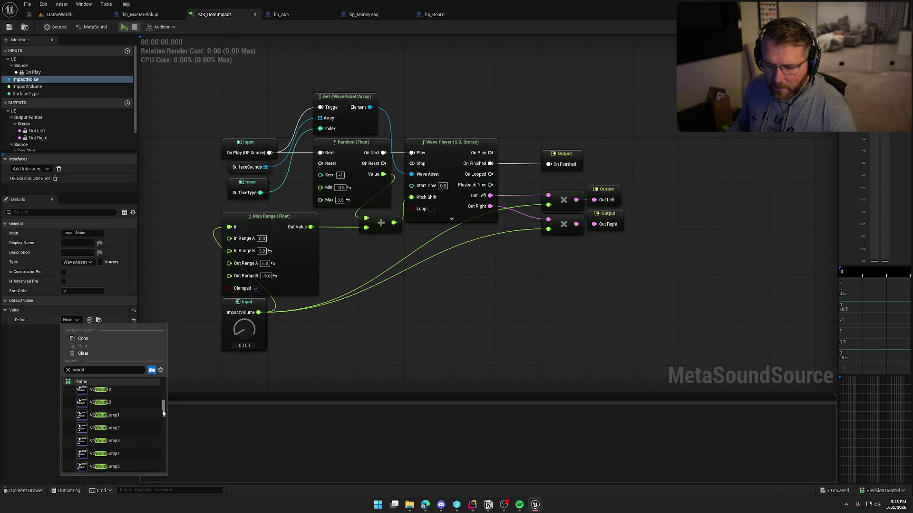
left_click(122, 393)
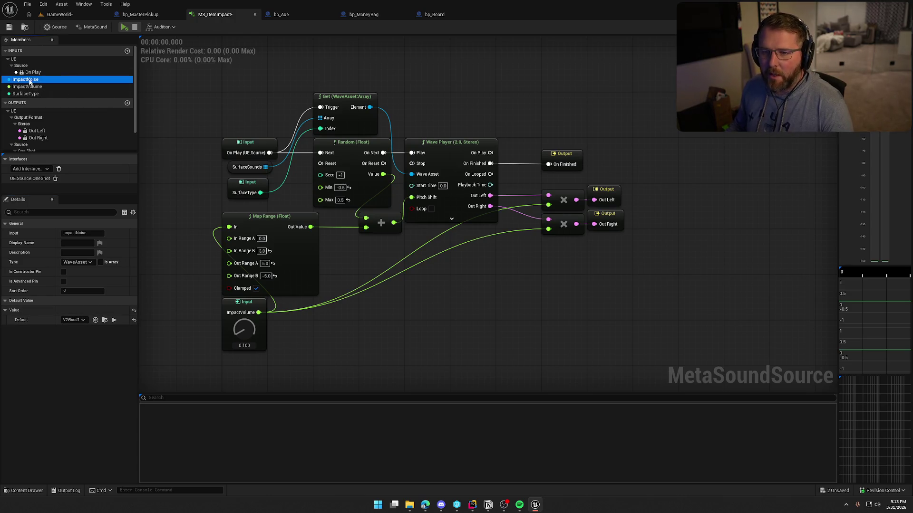
left_click_drag(26, 79, 454, 92)
Move the output and multiply nodes further right to make room.
left_click_drag(555, 137, 713, 298)
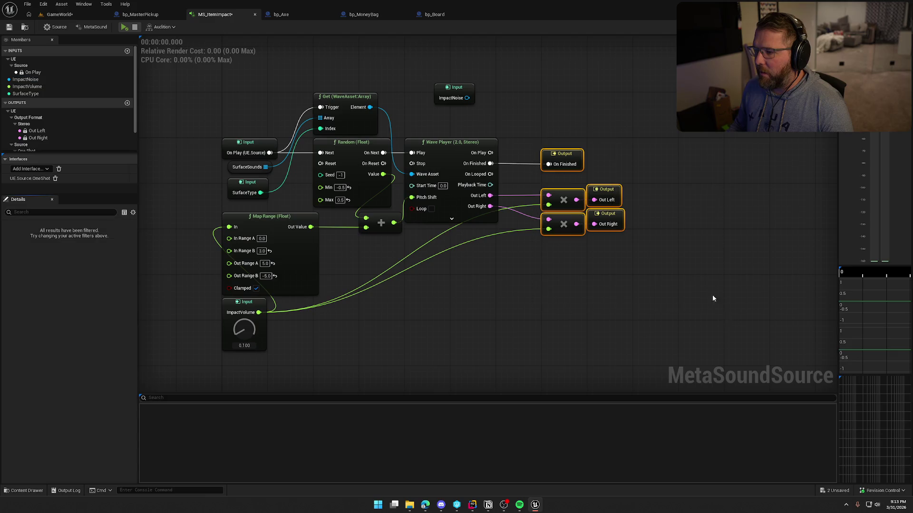
left_click_drag(669, 129, 594, 130)
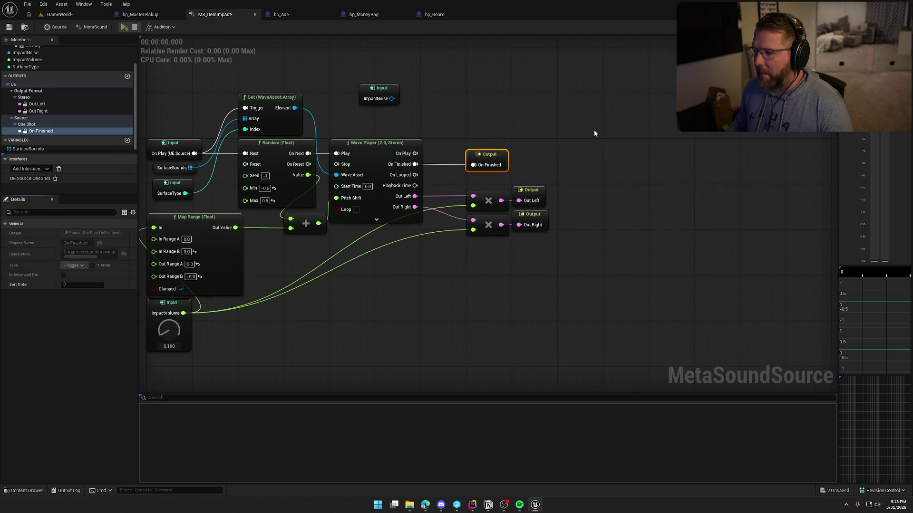
left_click_drag(489, 158, 672, 155)
left_click(636, 147)
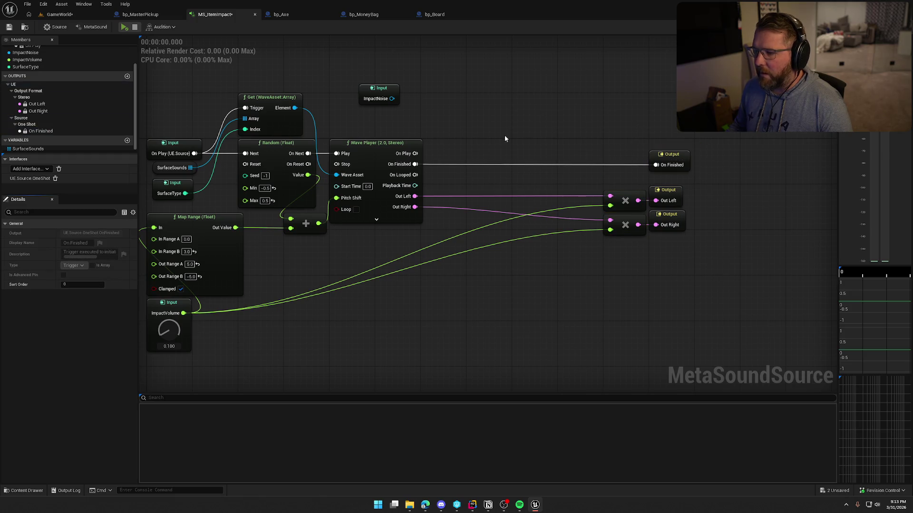
Add a Trigger Accumulate (2) node with the Wave Player's On Finished wired to In 1.
right_click(589, 114)
type("trg")
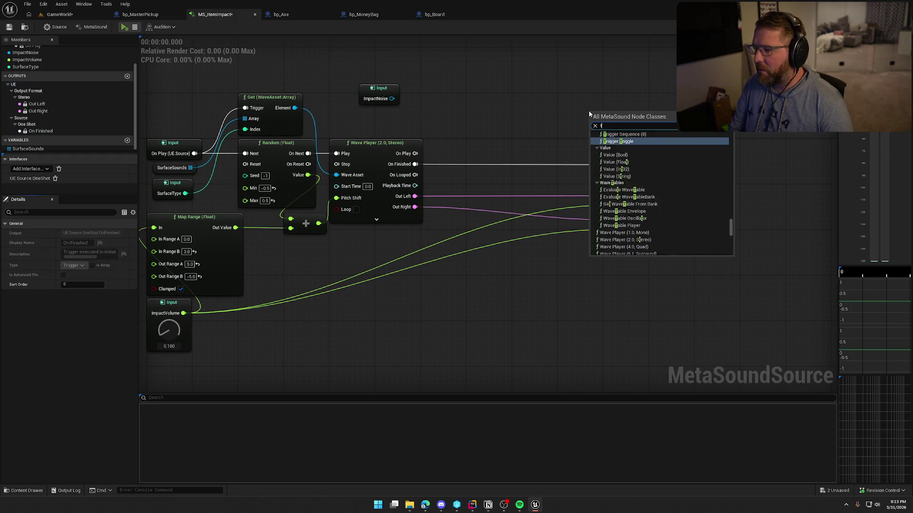
key("BackSpace")
type("igger com")
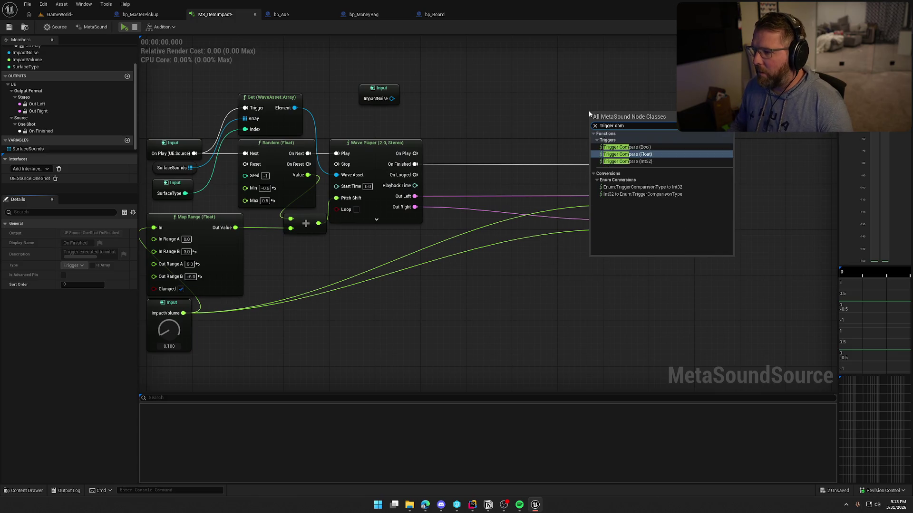
key("BackSpace")
key("BackSpace")
key("BackSpace")
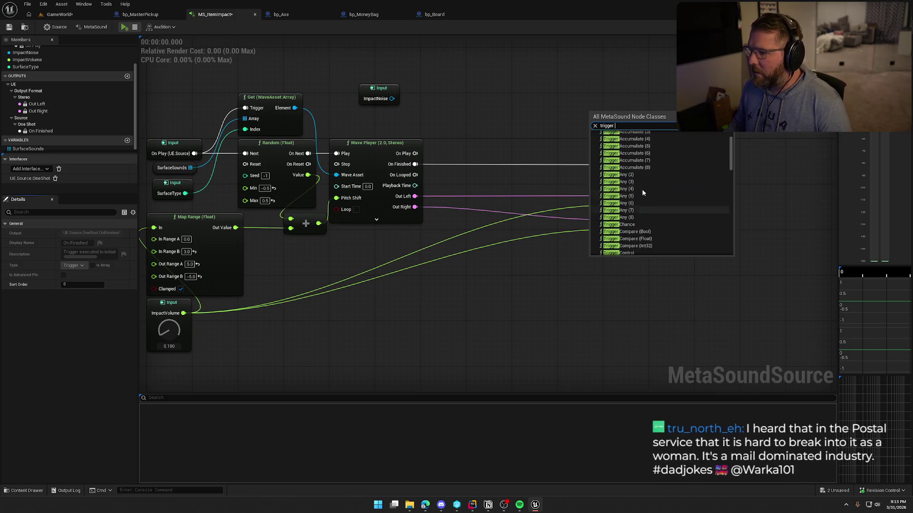
left_click(628, 154)
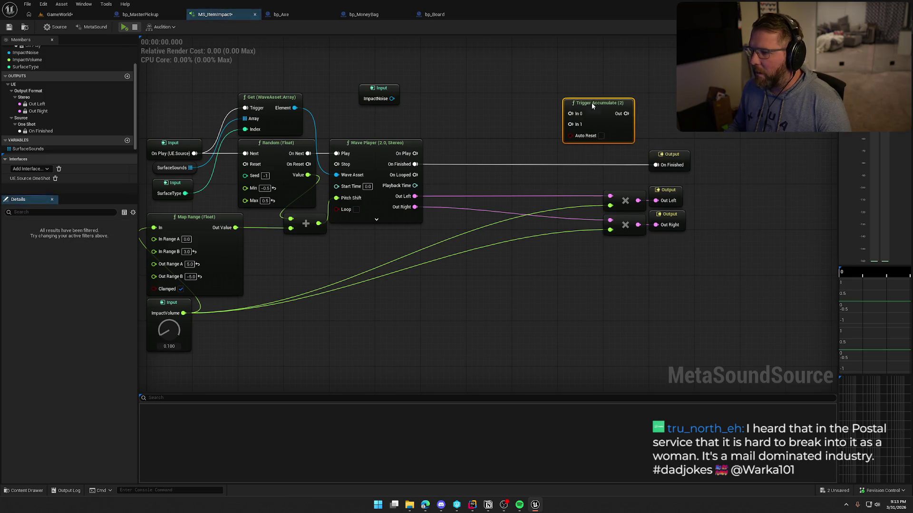
mouse_move(420, 169)
left_mouse_down()
mouse_move(561, 126)
mouse_move(570, 114)
left_mouse_up()
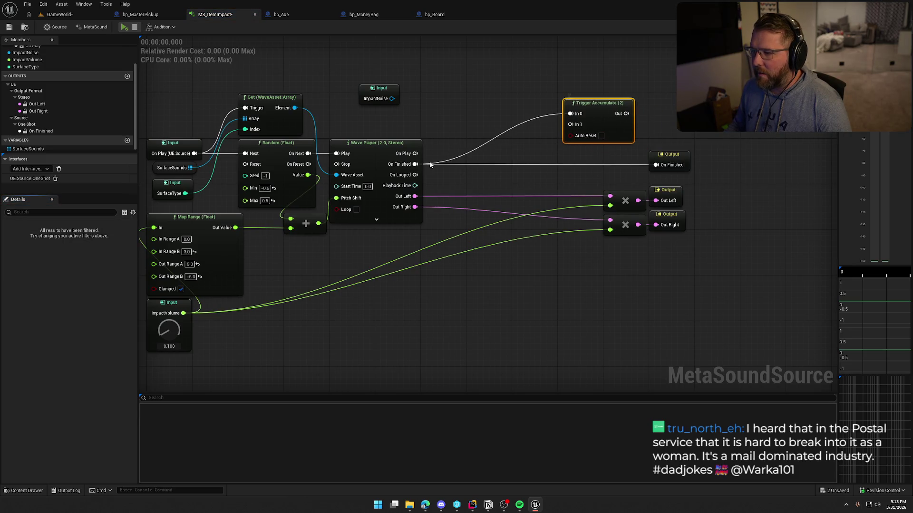
left_click_drag(415, 164, 571, 124)
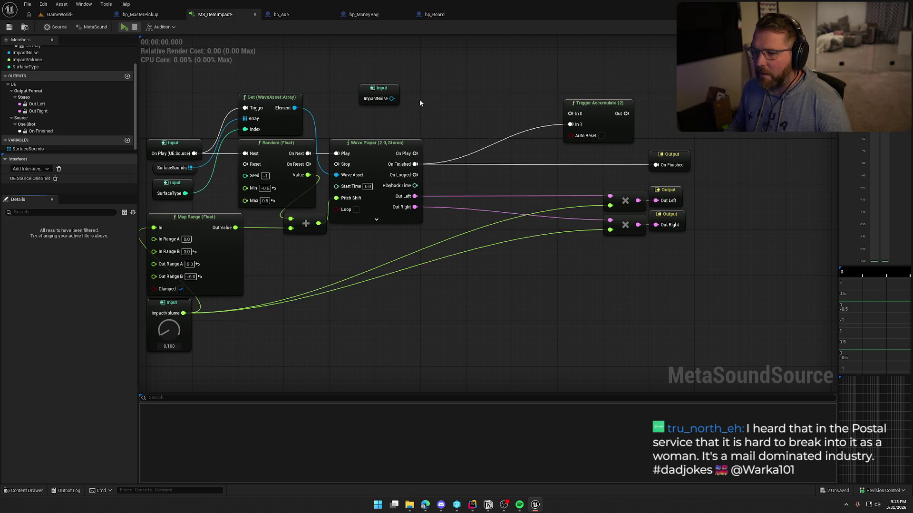
Duplicate the Wave Player, feeding it ImpactNoise as Wave Asset and On Play as Play.
left_click(369, 151)
key("ctrl+c")
key("ctrl+v")
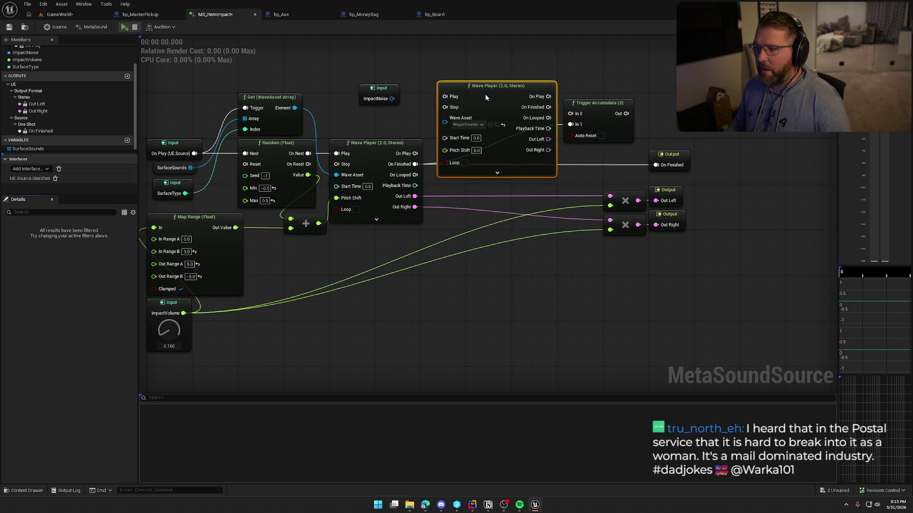
left_click_drag(392, 106, 421, 73)
left_click_drag(295, 88, 369, 109)
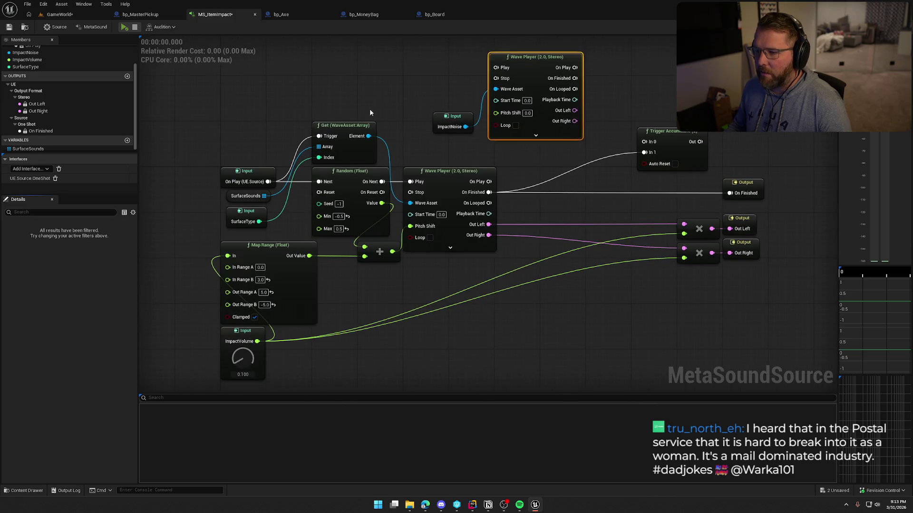
left_click_drag(270, 183, 496, 67)
mouse_move(456, 125)
left_mouse_down()
mouse_move(509, 90)
mouse_move(517, 149)
mouse_move(512, 138)
mouse_move(470, 155)
mouse_move(444, 179)
left_mouse_up()
Add a Random (Float) node from -5.0 to 5.0 pitching the impact Wave Player on play.
left_click(531, 158, "shift")
mouse_move(540, 136)
left_mouse_down()
mouse_move(548, 145)
mouse_move(431, 174)
mouse_move(372, 80)
left_mouse_up()
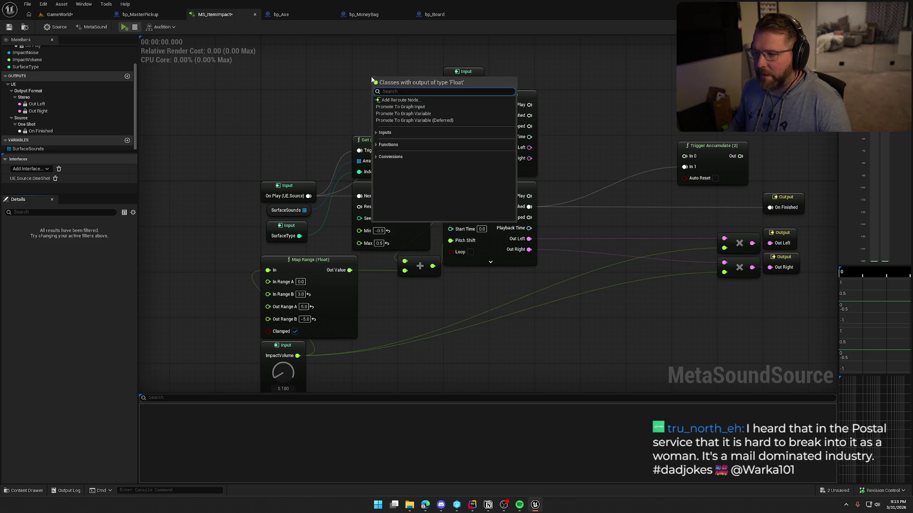
type("random floar")
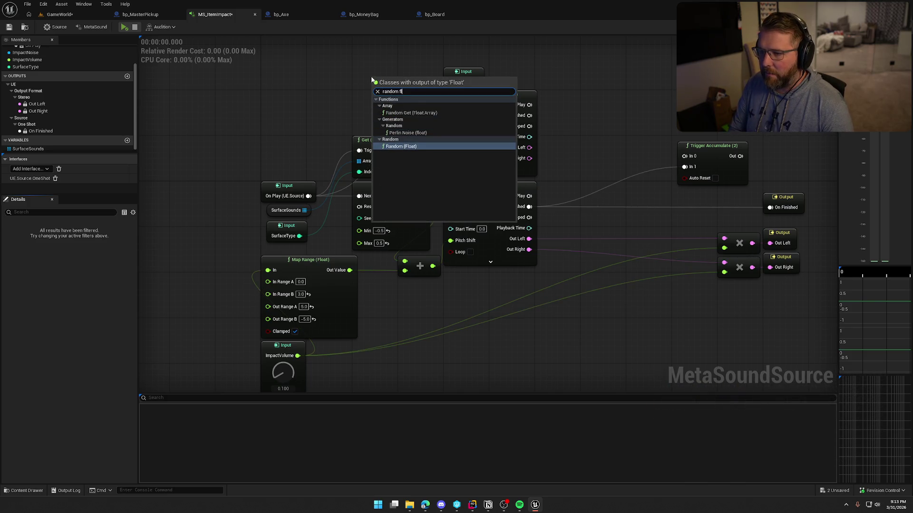
key("BackSpace")
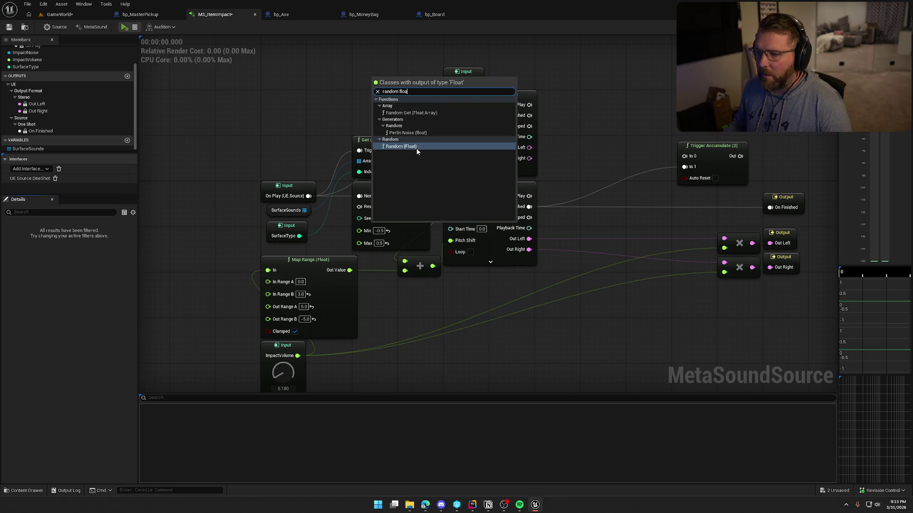
left_click(401, 147)
mouse_move(412, 90)
left_mouse_down()
mouse_move(399, 71)
mouse_move(308, 196)
left_mouse_up()
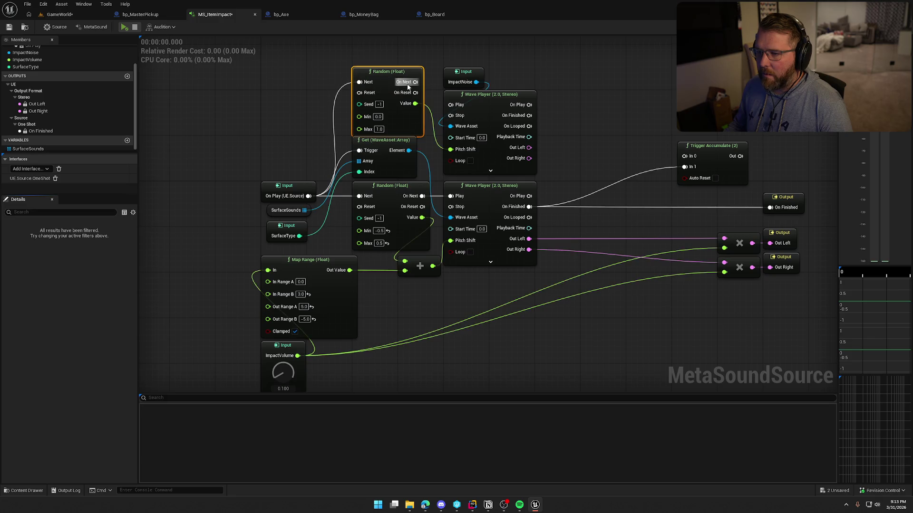
left_click_drag(415, 82, 450, 105)
left_click_drag(440, 62, 537, 164)
left_click_drag(480, 99, 481, 77)
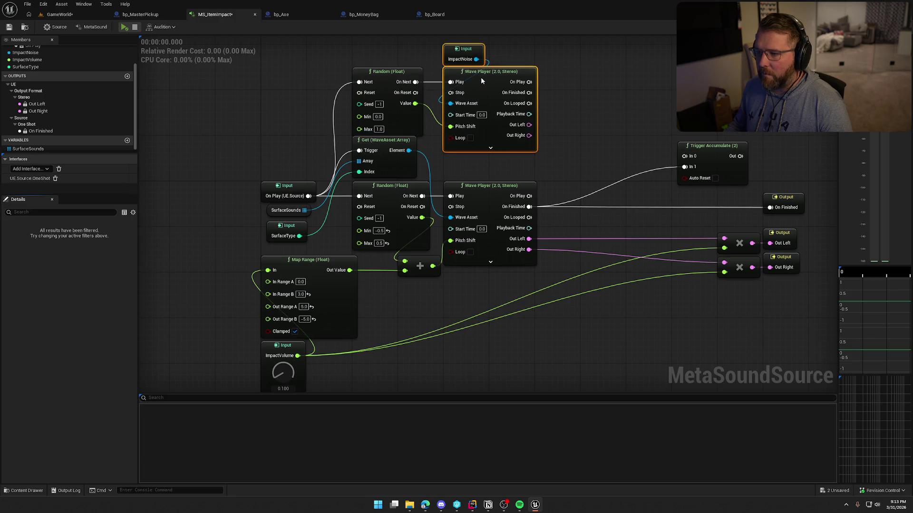
type("-5")
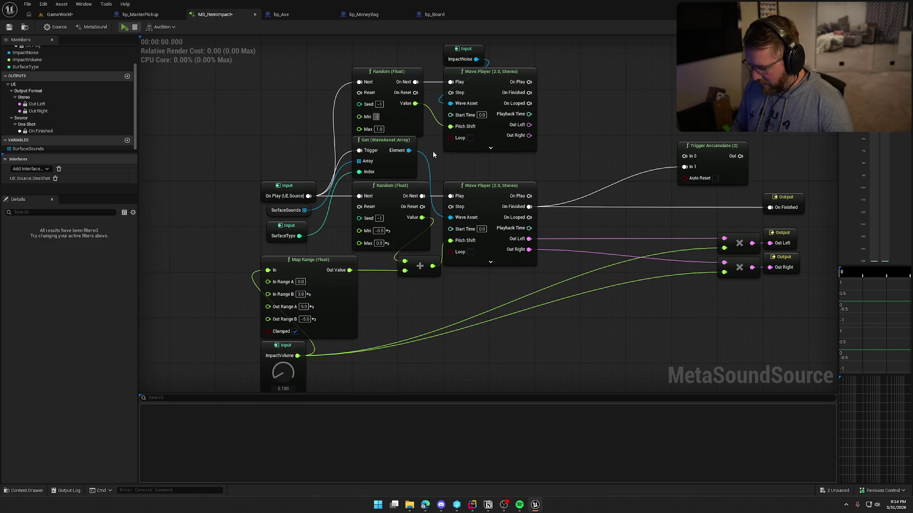
key("Return")
left_click(379, 129)
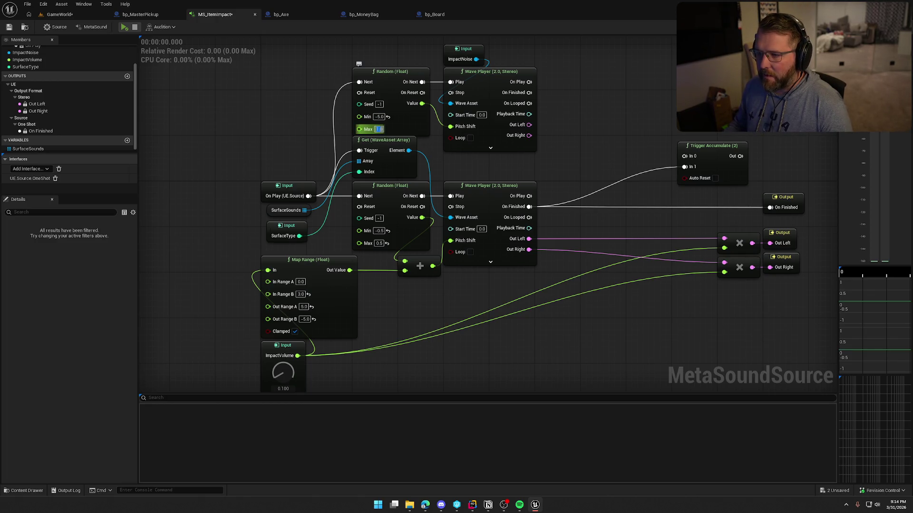
type("5")
Route the impact player's On Finished through Trigger Accumulate to the On Finished output, tidying nodes.
left_click_drag(577, 153, 480, 152)
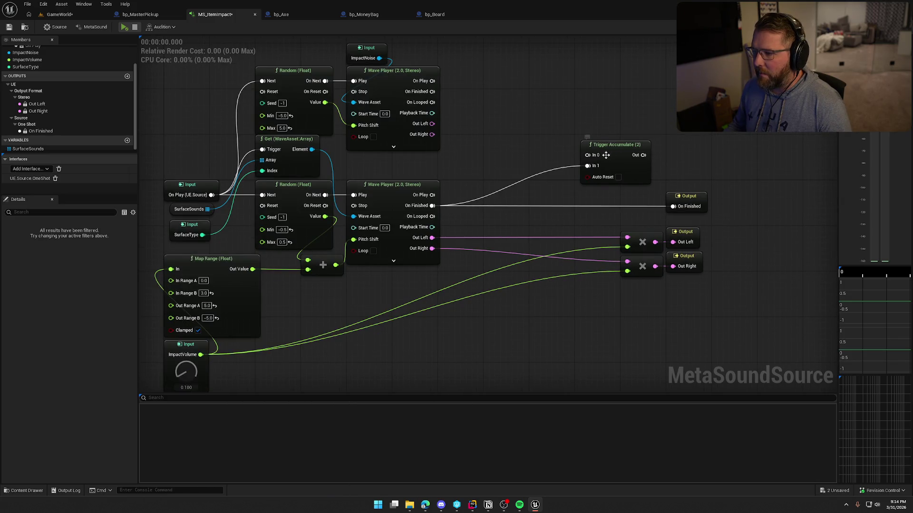
left_click_drag(606, 155, 432, 92)
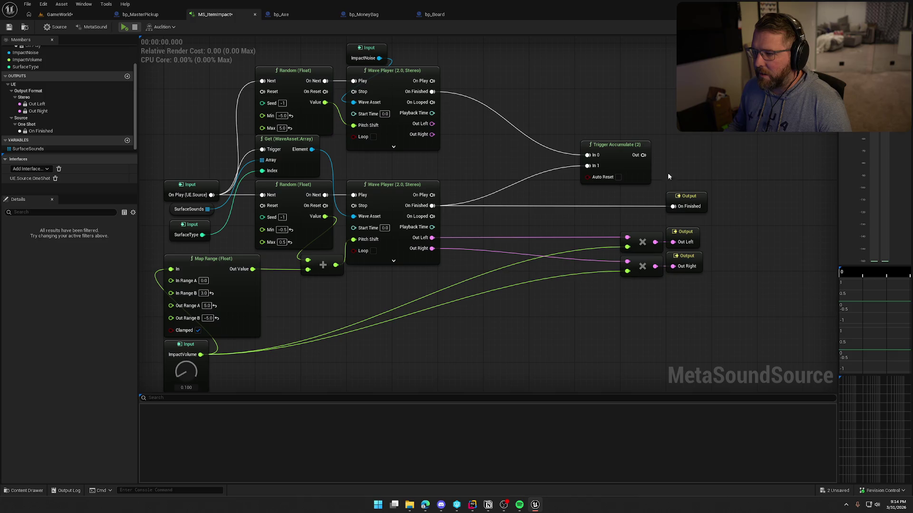
mouse_move(643, 155)
left_mouse_down()
mouse_move(674, 211)
mouse_move(689, 145)
left_mouse_up()
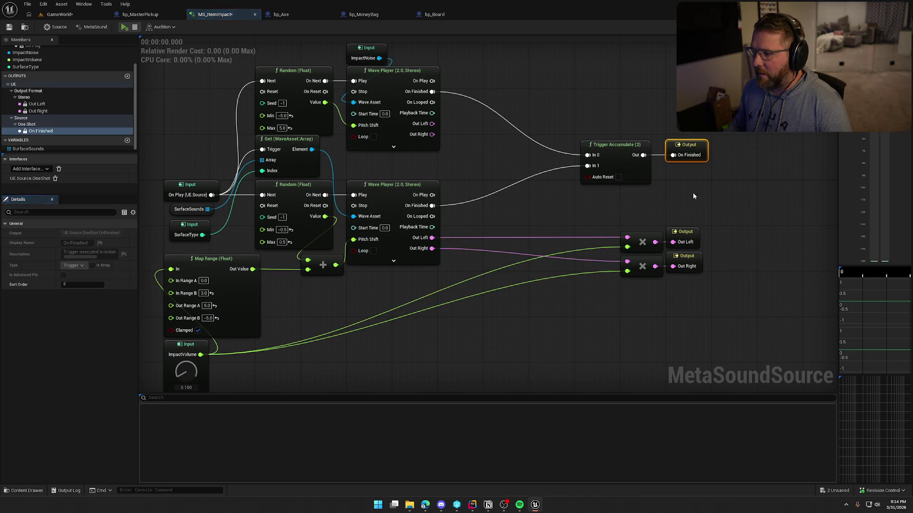
mouse_move(508, 217)
left_mouse_down()
mouse_move(536, 176)
mouse_move(551, 209)
left_mouse_up()
left_click_drag(594, 102, 779, 195)
mouse_move(658, 142)
left_mouse_down()
mouse_move(717, 144)
mouse_move(695, 138)
left_mouse_up()
left_click_drag(583, 222, 635, 284)
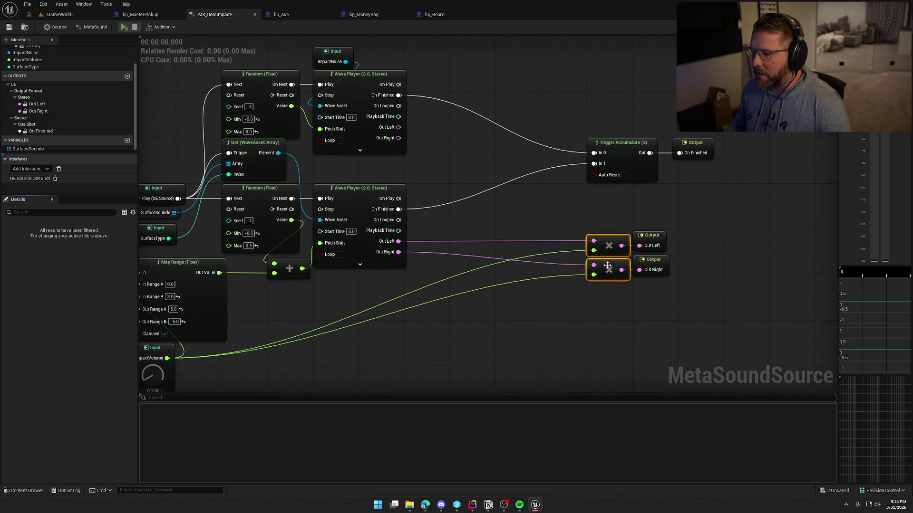
mouse_move(616, 250)
left_mouse_down()
mouse_move(472, 243)
mouse_move(484, 243)
left_mouse_up()
Duplicate the multiply pair, feed it the impact Wave Player's outputs, and scale it by ImpactVolume.
left_click(501, 217)
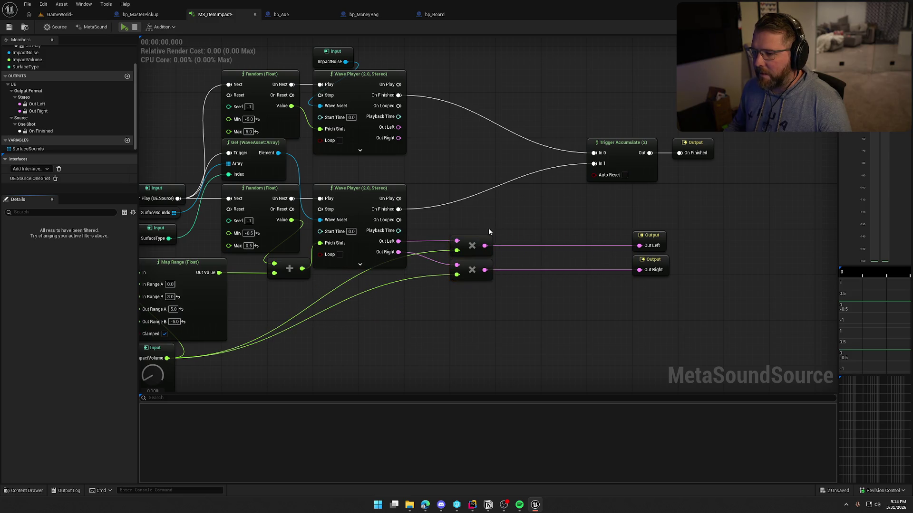
left_click_drag(460, 217, 497, 285)
key("ctrl+c")
key("ctrl+v")
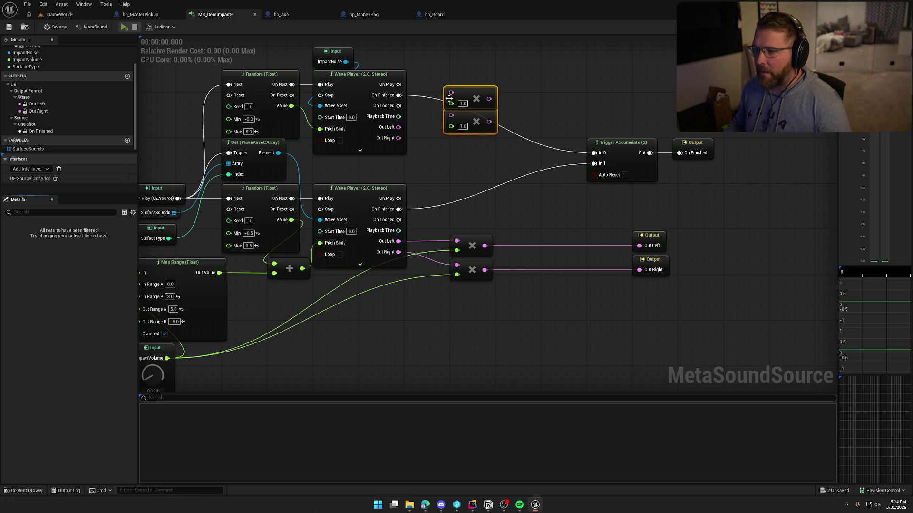
mouse_move(398, 127)
left_mouse_down()
mouse_move(451, 93)
mouse_move(451, 115)
mouse_move(479, 155)
mouse_move(513, 151)
left_mouse_up()
left_click(447, 151)
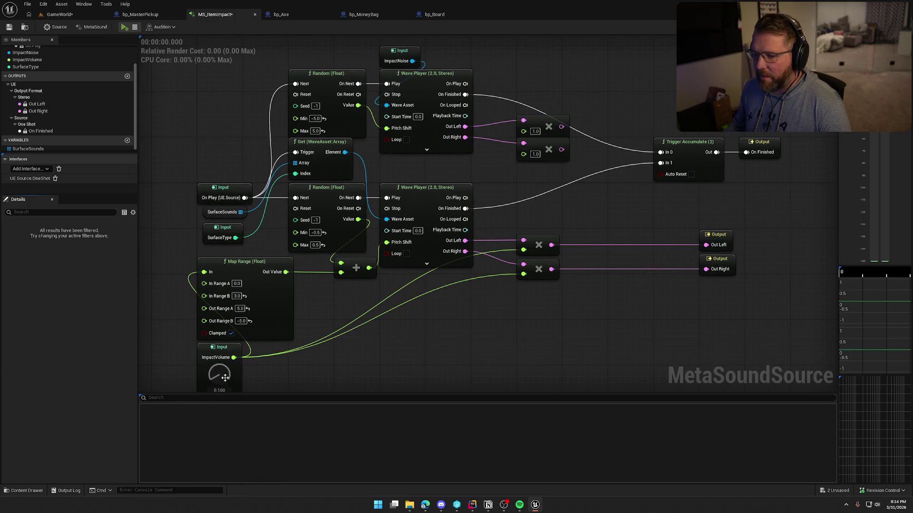
mouse_move(234, 357)
left_mouse_down()
mouse_move(499, 168)
mouse_move(523, 131)
left_mouse_up()
left_click_drag(234, 357, 523, 155)
mouse_move(553, 129)
left_mouse_down()
mouse_move(454, 130)
mouse_move(509, 194)
left_mouse_up()
Add a Stereo Mixer (2), wire all multiply outputs into it, and route it to Out Left and Out Right.
type("mix")
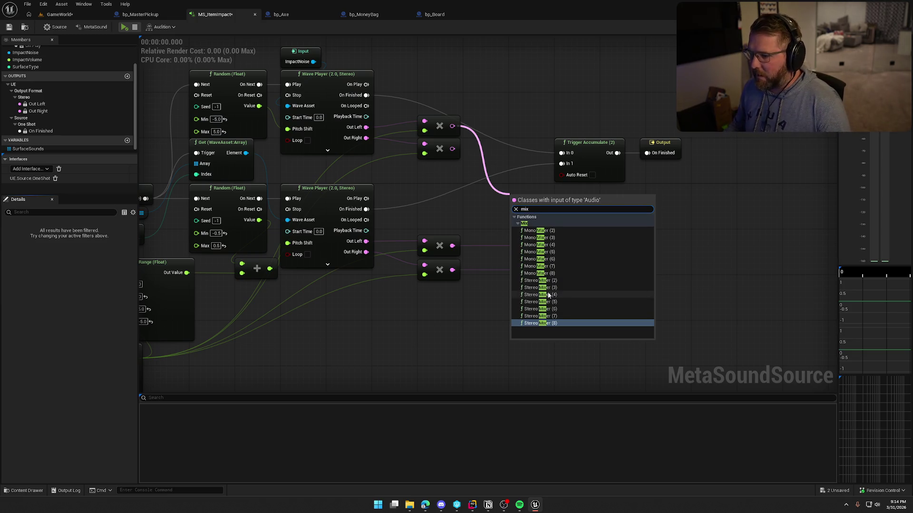
left_click(540, 281)
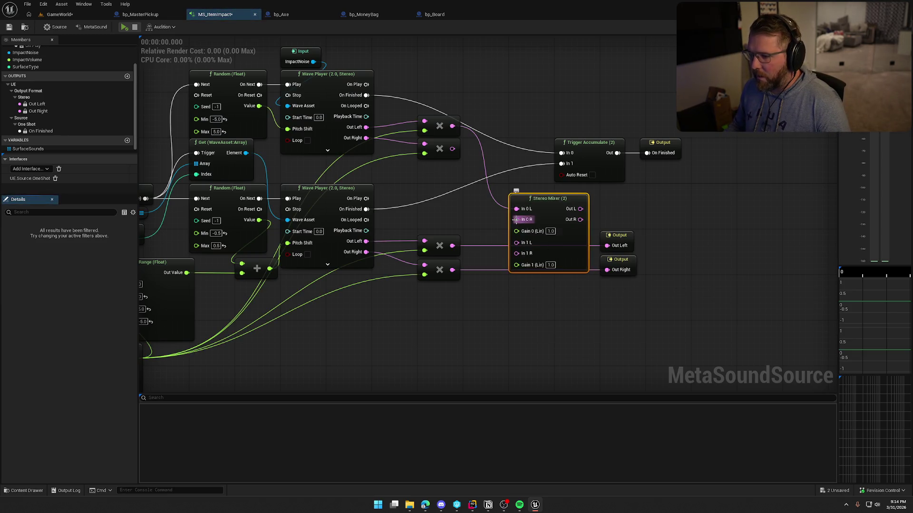
left_click_drag(516, 219, 452, 149)
left_click_drag(452, 246, 516, 242)
left_click_drag(517, 253, 452, 270)
mouse_move(550, 199)
left_mouse_down()
mouse_move(526, 188)
mouse_move(607, 245)
left_mouse_up()
mouse_move(557, 209)
left_mouse_down()
mouse_move(607, 276)
mouse_move(599, 230)
mouse_move(618, 204)
mouse_move(663, 196)
left_mouse_up()
Arrange the mixer beside the output nodes and recentre the graph.
mouse_move(661, 148)
left_mouse_down()
mouse_move(672, 154)
mouse_move(666, 148)
left_mouse_up()
left_click_drag(531, 190, 601, 192)
left_click(521, 210)
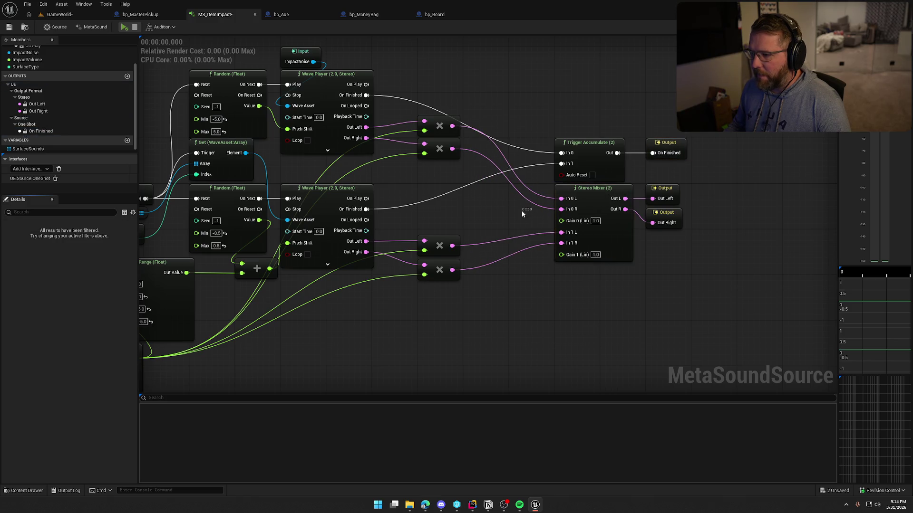
left_click_drag(521, 210, 601, 225)
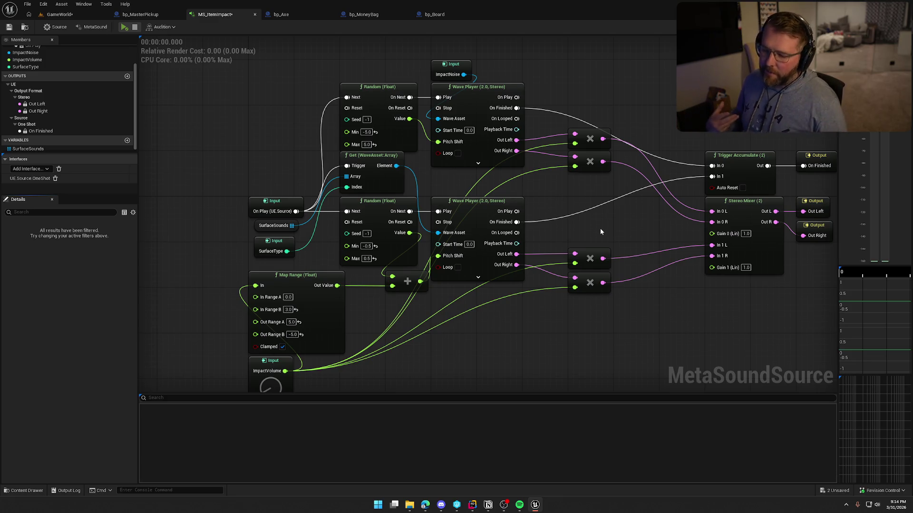
mouse_move(600, 228)
left_mouse_down()
mouse_move(589, 199)
mouse_move(584, 233)
left_mouse_up()
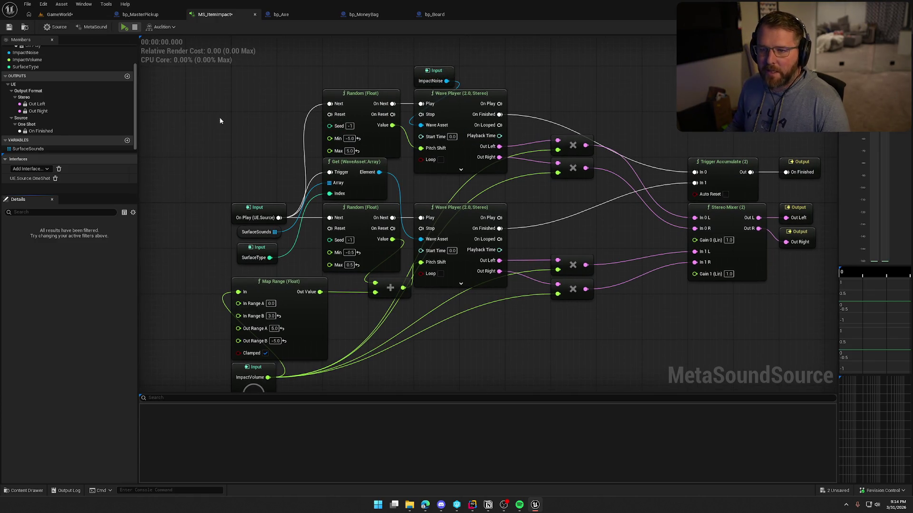
left_click_drag(220, 121, 256, 128)
Play the MetaSound preview several times to audition the layered impact sound.
left_click(124, 27)
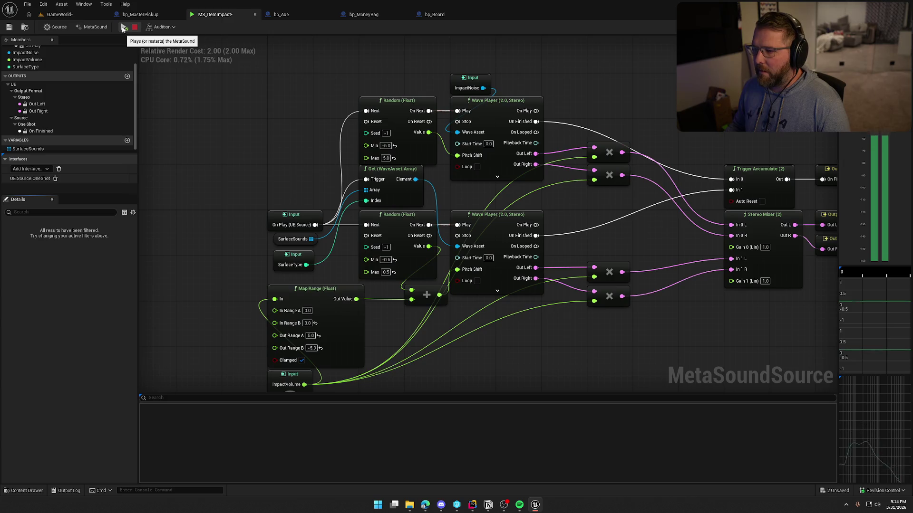
left_click(122, 29)
left_click(123, 29)
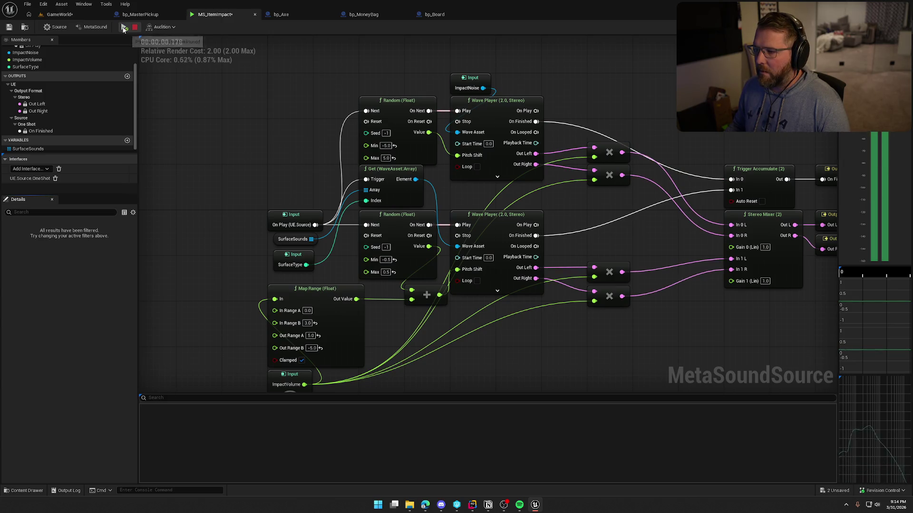
left_click_drag(299, 129, 345, 144)
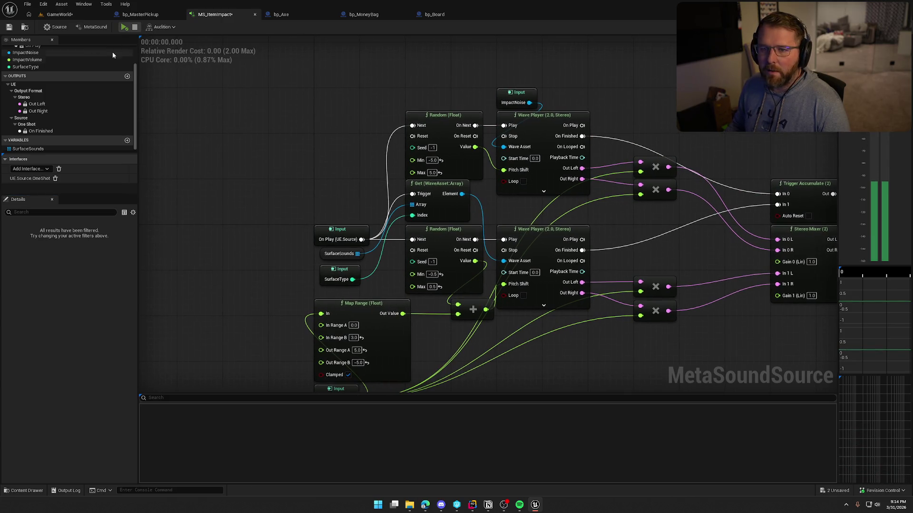
In GameWorld, run the character up to a board, pick it up with E, then end the play session.
left_click(57, 16)
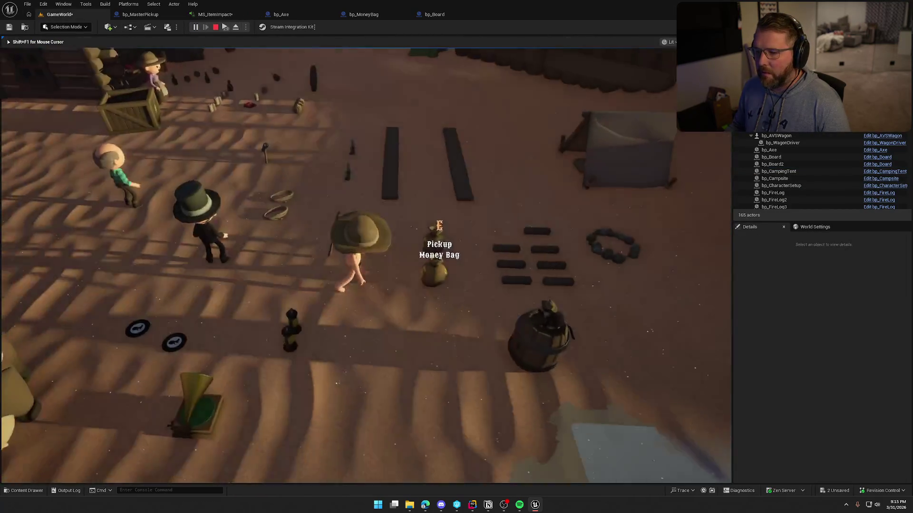
key("w")
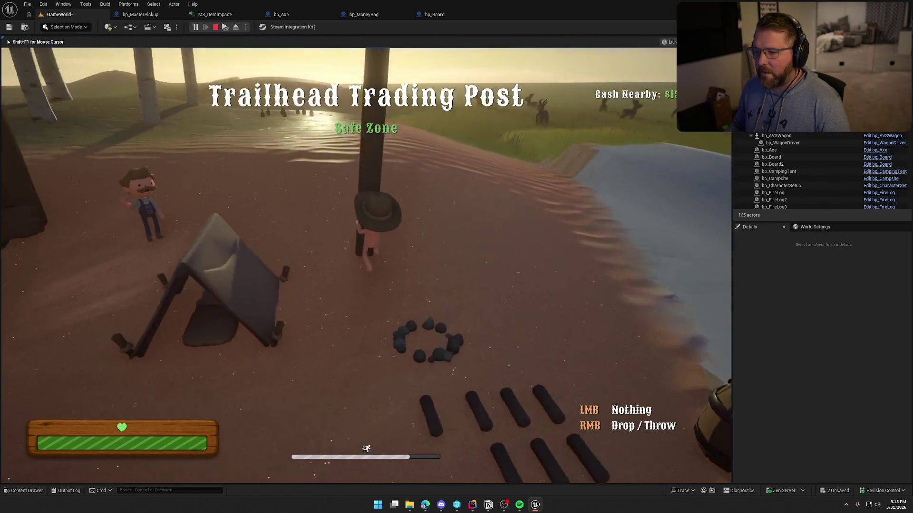
key("w")
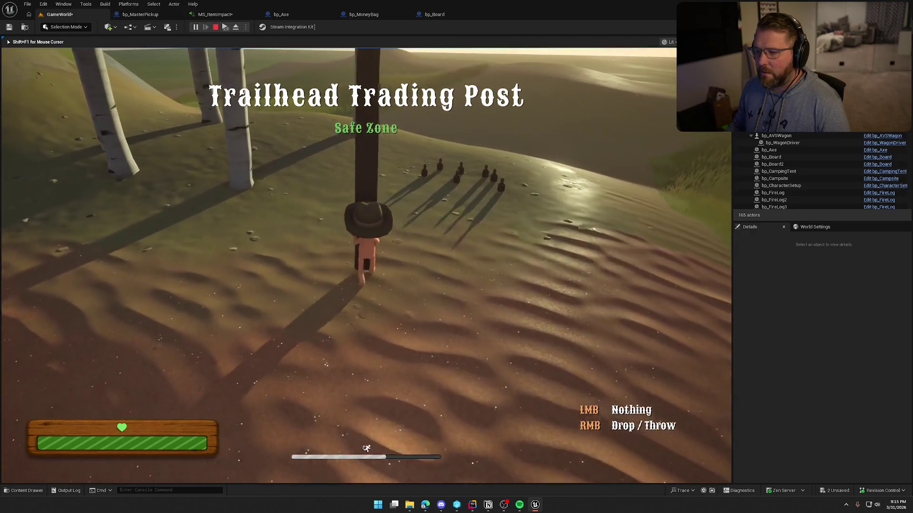
key("w")
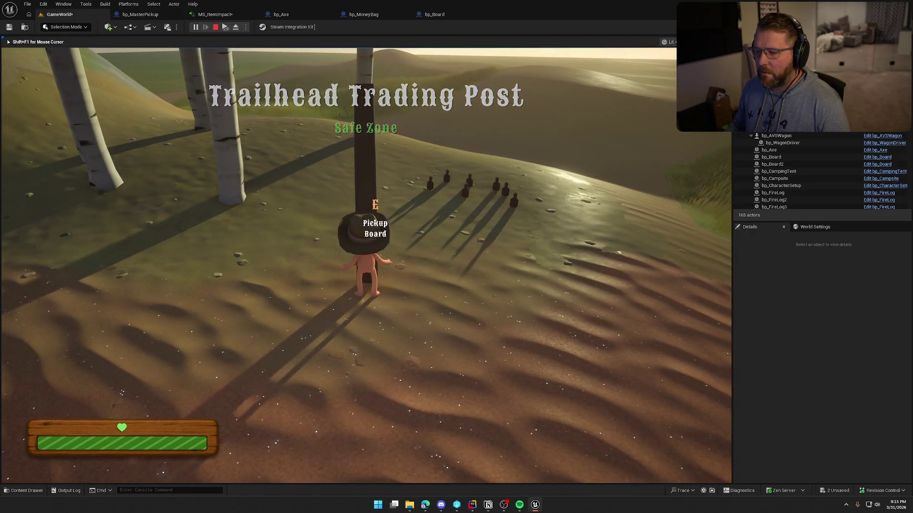
key("e")
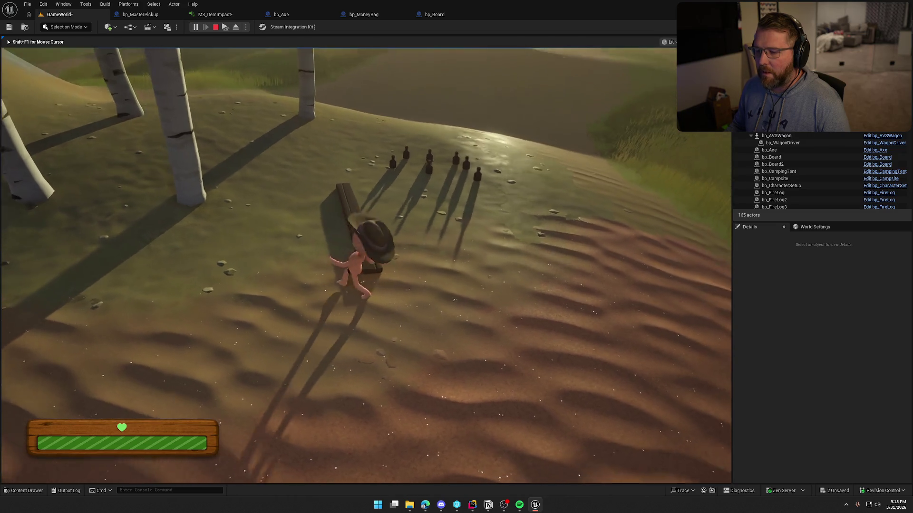
key("Escape")
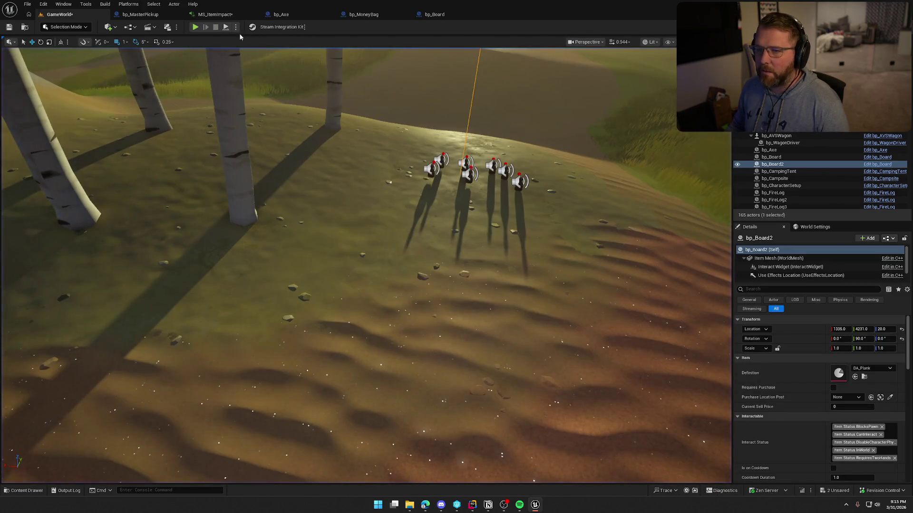
From the bp_MasterPickup tab, open DA_MoneyBag in the Data > Items folder of the Content Drawer.
left_click(122, 14)
key("ctrl+space")
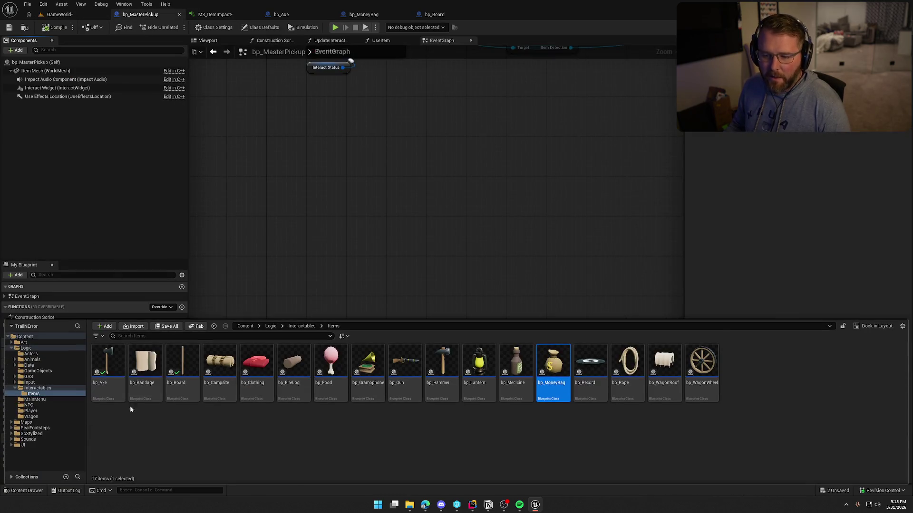
left_click(34, 365)
double_click(145, 361)
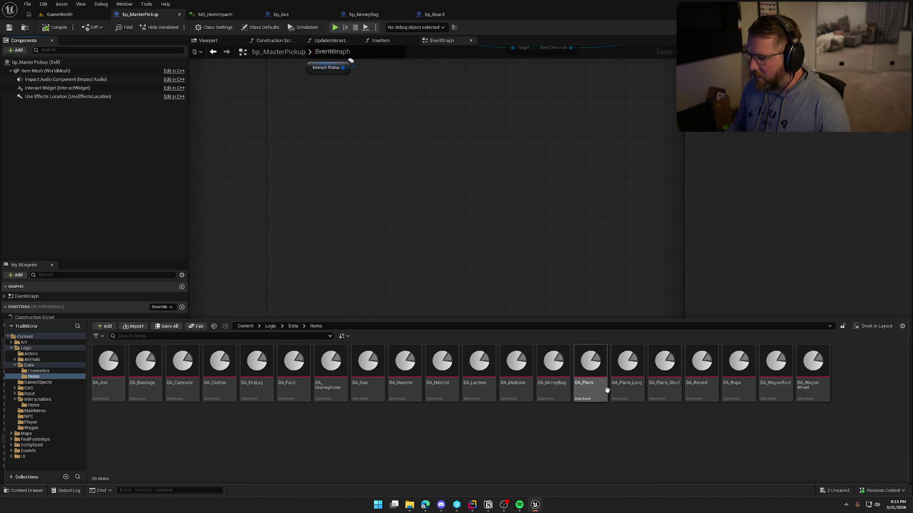
left_click(590, 381)
double_click(548, 370)
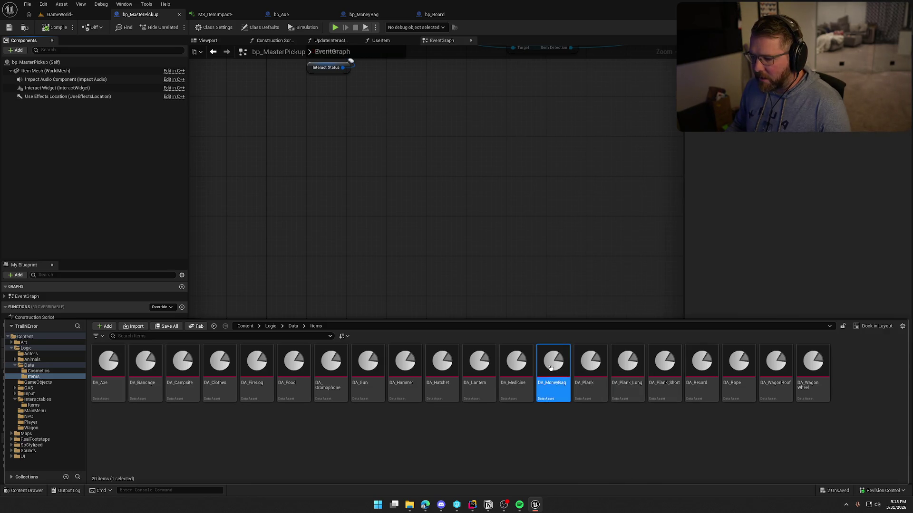
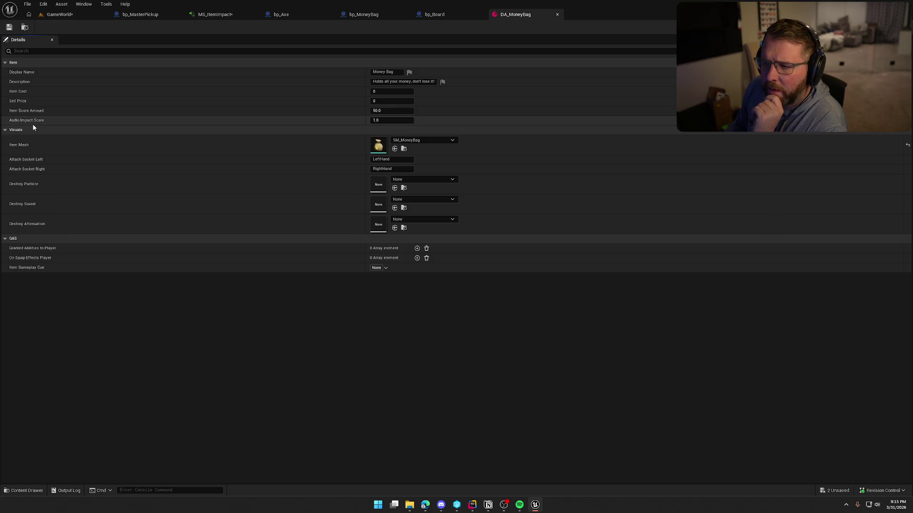
Switch from the DA_MoneyBag asset in Unreal to the PickupActor source code in Rider.
left_click(472, 506)
In UItemDefinition, add an EditDefaultsOnly, BlueprintReadOnly 'Item' property of type TObjectPtr<USoundWave>.
scroll(128, 104, "up", 6)
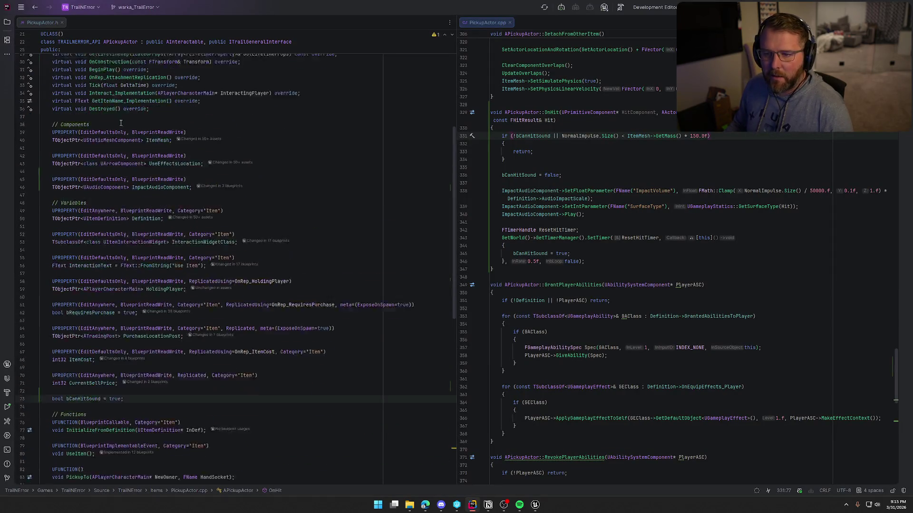
left_click(107, 246, "ctrl")
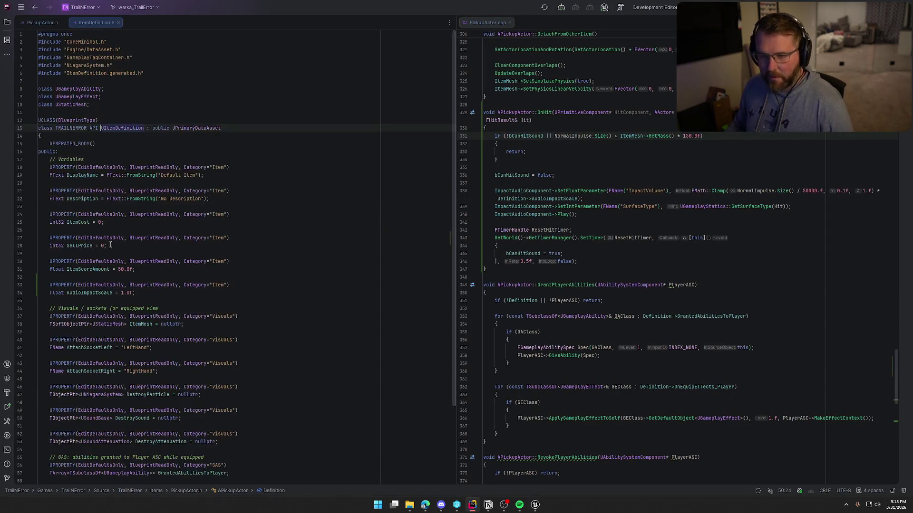
left_click(136, 271)
key("Return")
key("Return")
type("UPROPERTY(EditDefaultsOnly, BlueprintReadOnly, Category=\"Item\")")
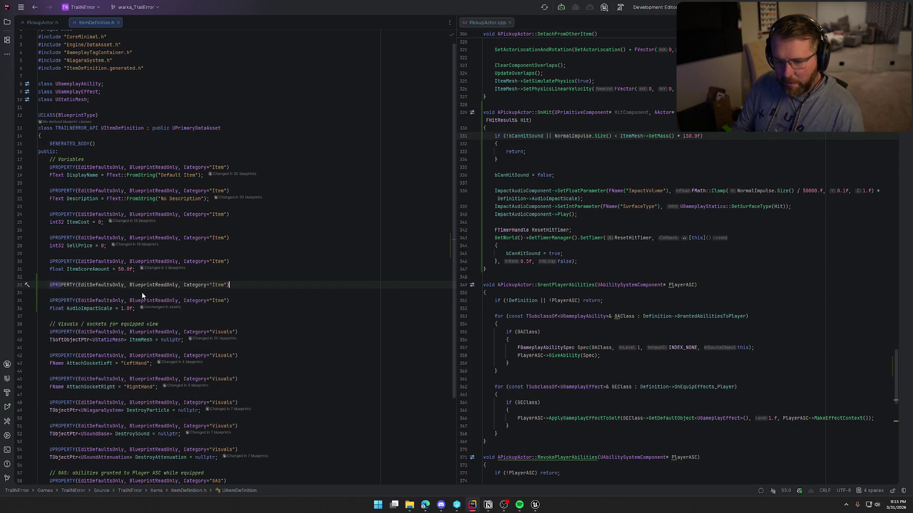
key("Return")
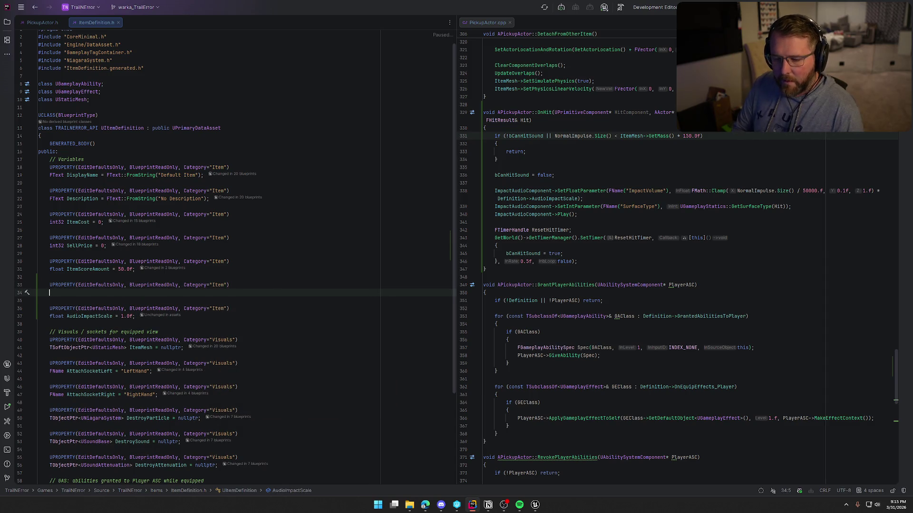
type("TObj")
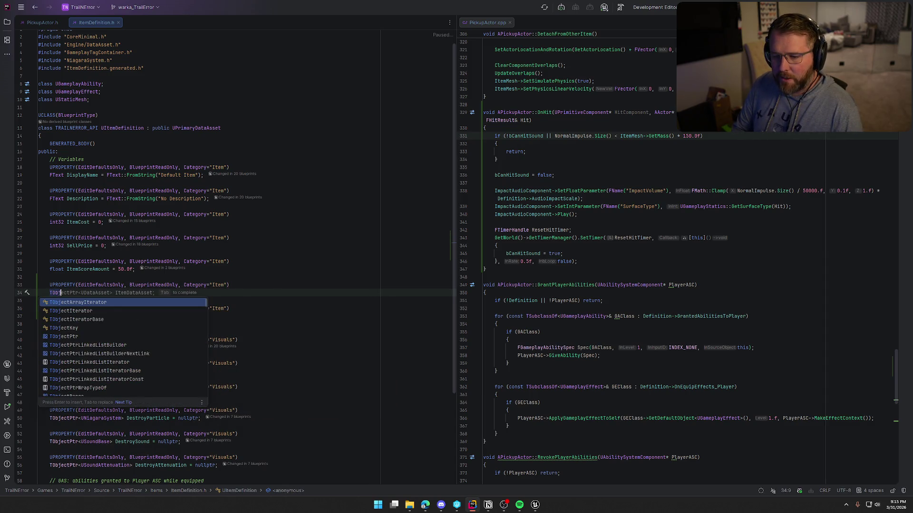
type("ectPtr")
type("<A")
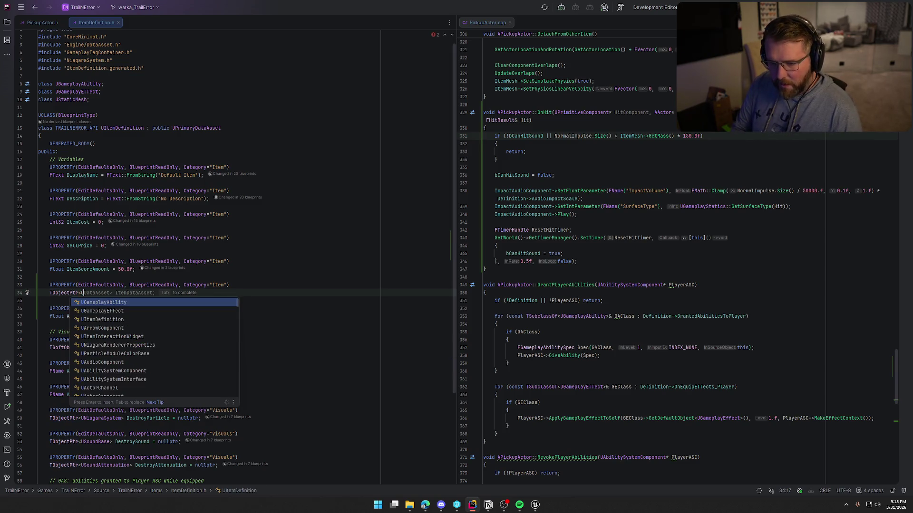
key("BackSpace")
type("U")
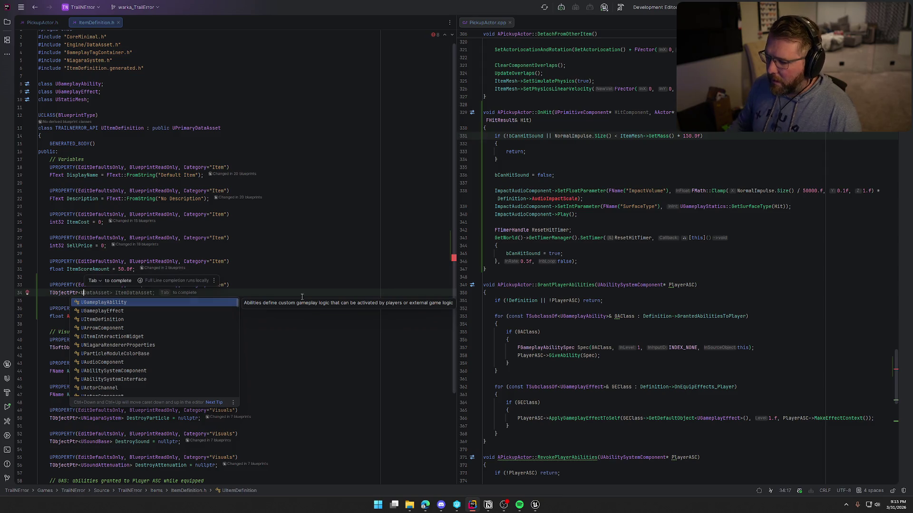
mouse_move(535, 504)
type("Wave")
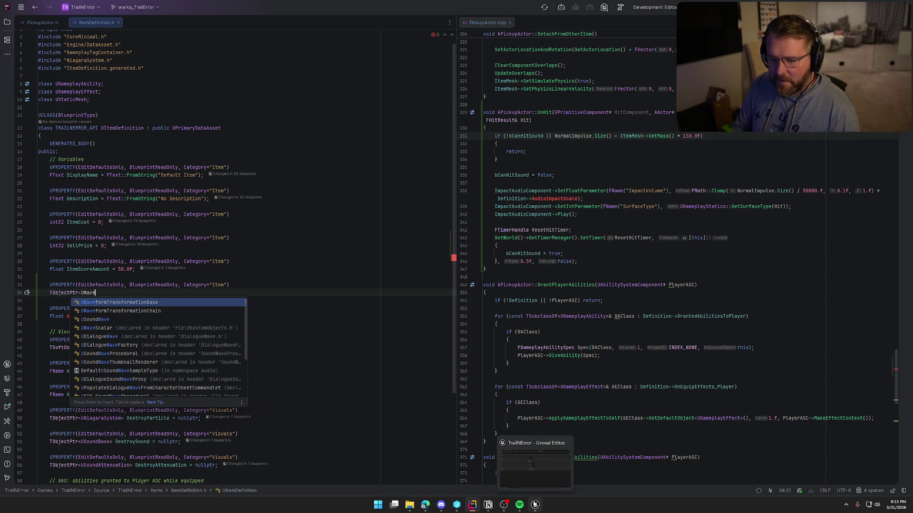
key("Down")
key("Down")
key("Return")
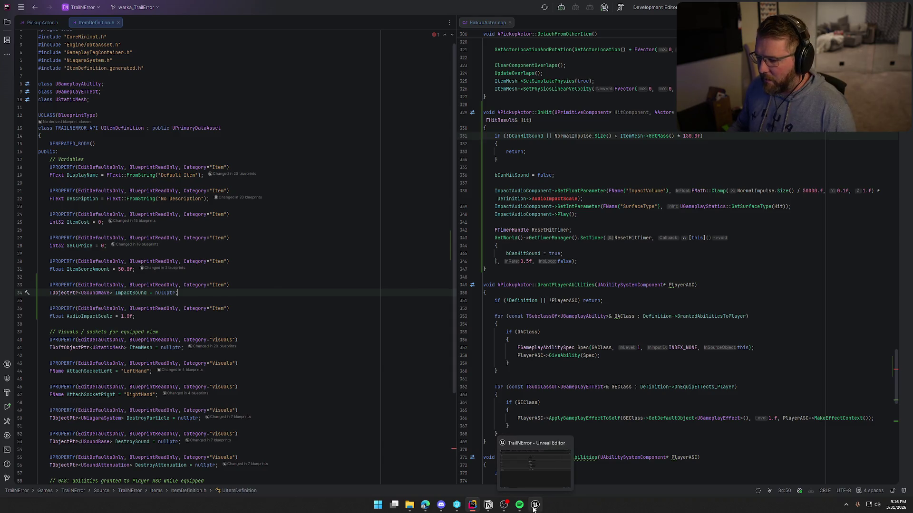
In OnHit, call ImpactAudioComponent->SetWaveParameter with Definition->ImpactSound above the ImpactVolume call.
left_click(535, 504)
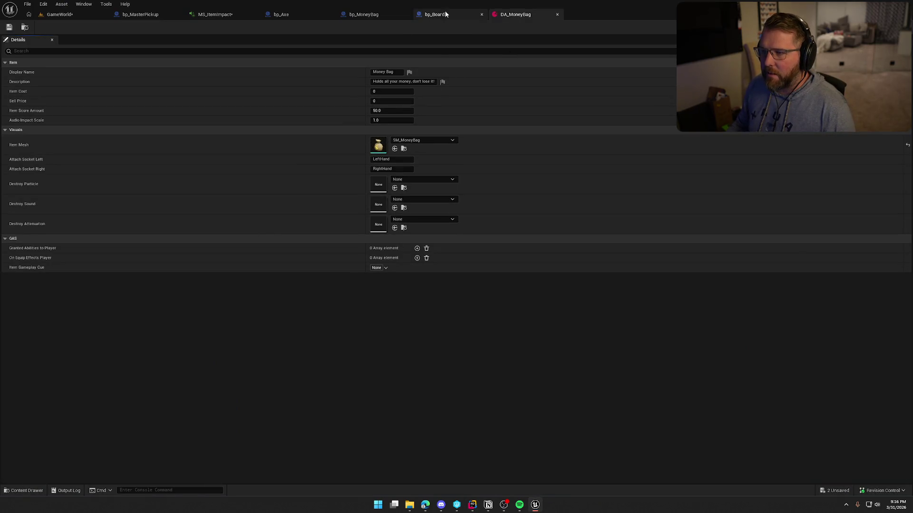
left_click(473, 504)
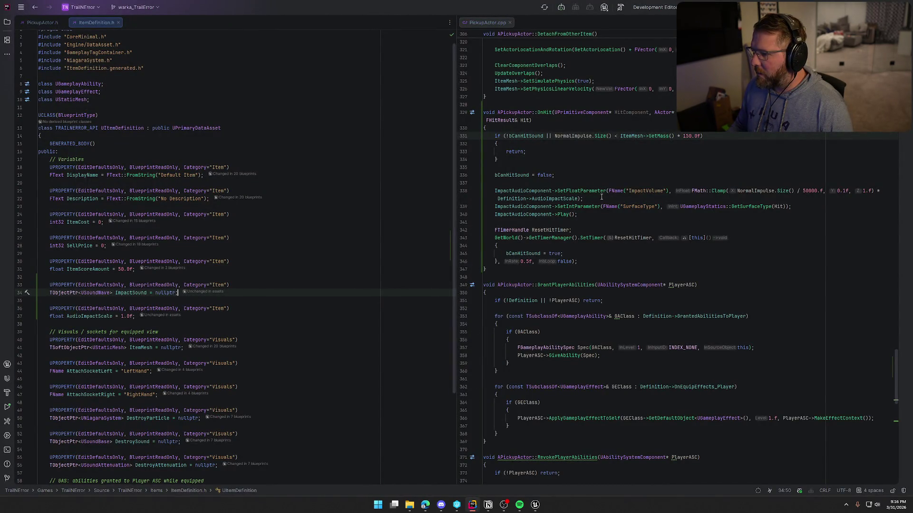
left_click(529, 184)
key("Return")
type("Impa")
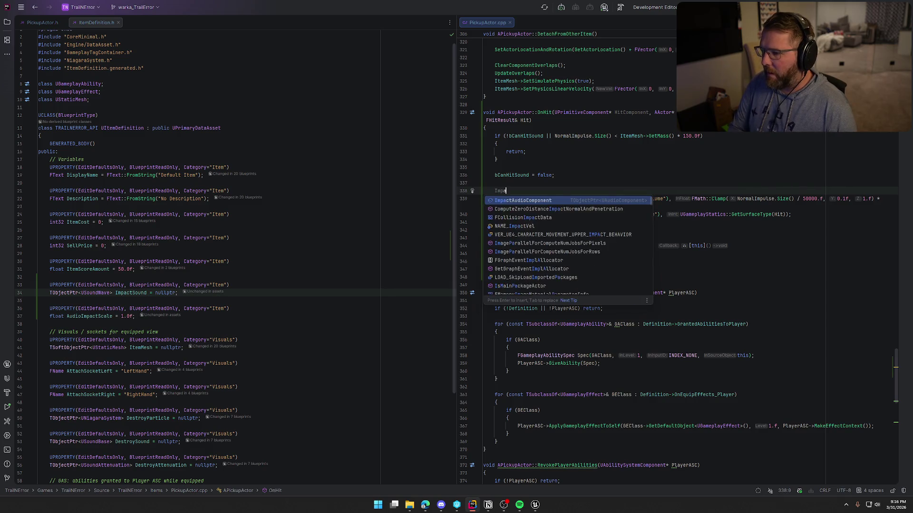
type("ctAudioComponent->SetW")
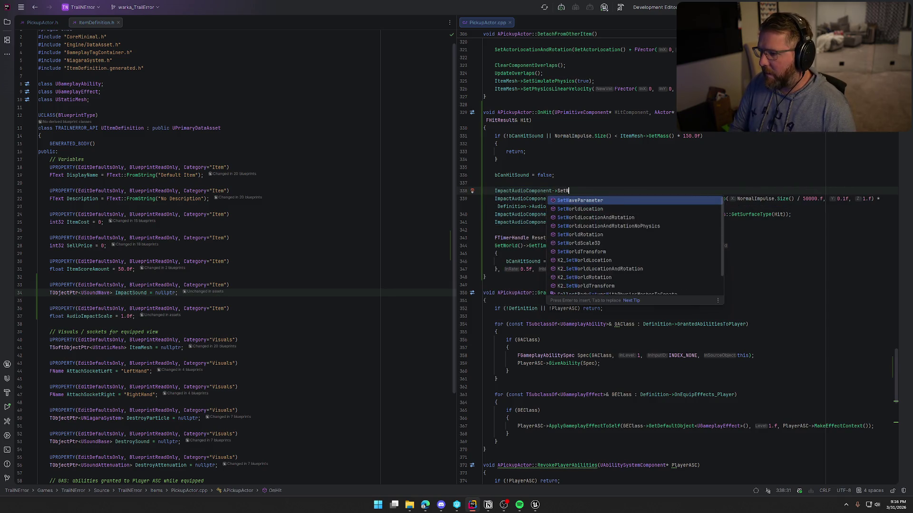
type("aveParameter(FName(\"ImpactSound\"),")
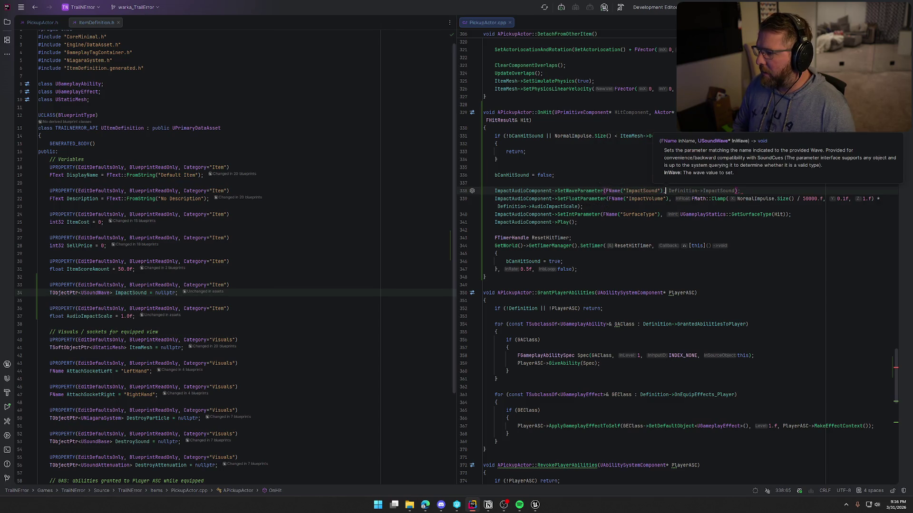
key("Tab")
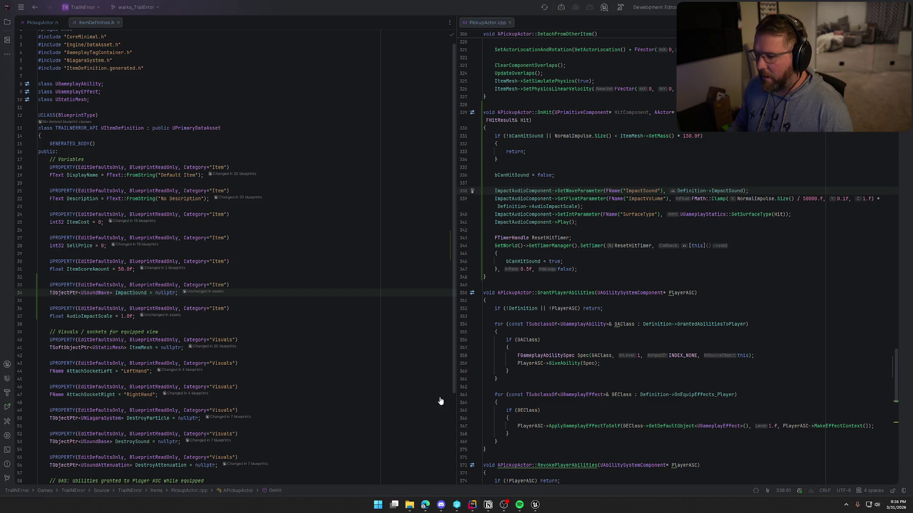
Rename the wave parameter to 'ImpactNoise' to match the MS_ItemImpact MetaSound input.
left_click(537, 505)
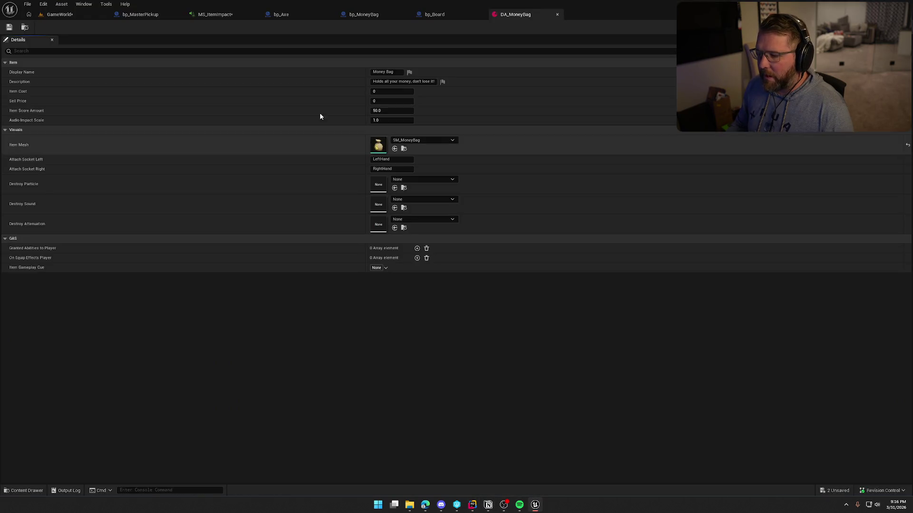
left_click(215, 14)
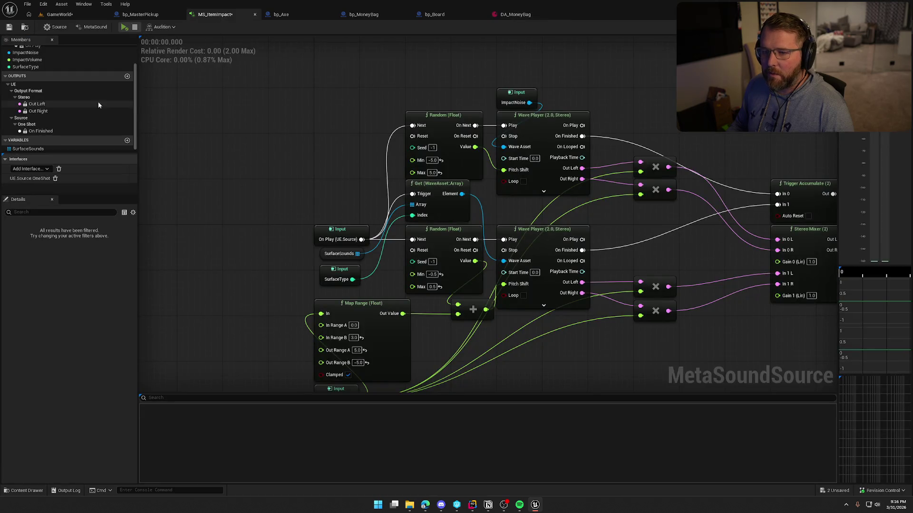
left_click(26, 53)
scroll(32, 55, "up", 2)
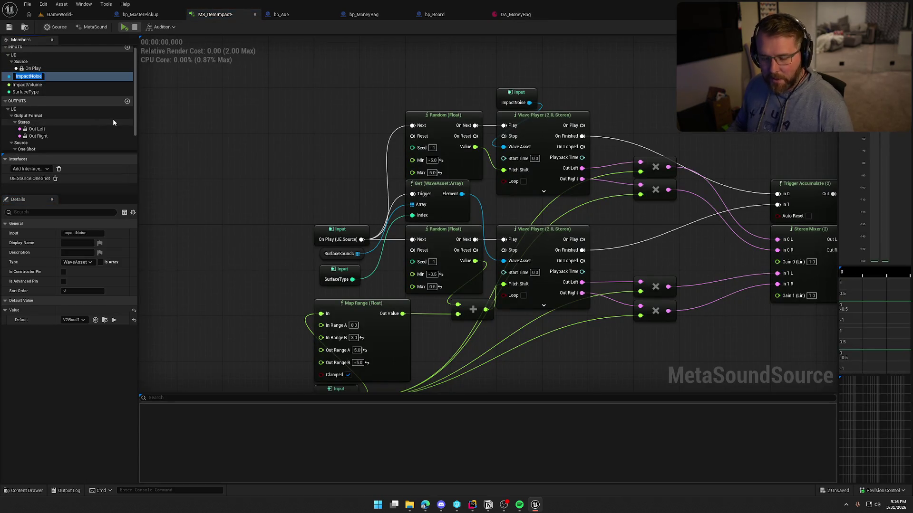
key("alt+Tab")
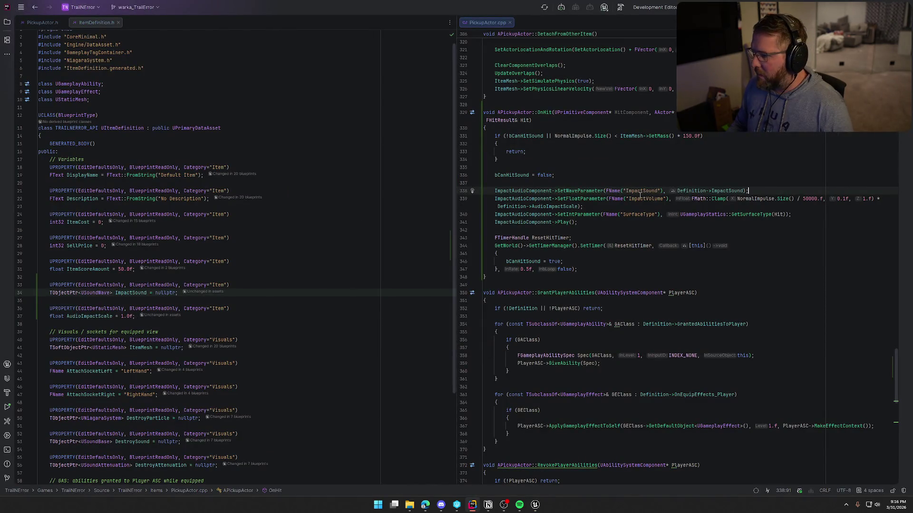
double_click(639, 191)
type("ImpactNoise")
left_click(766, 190)
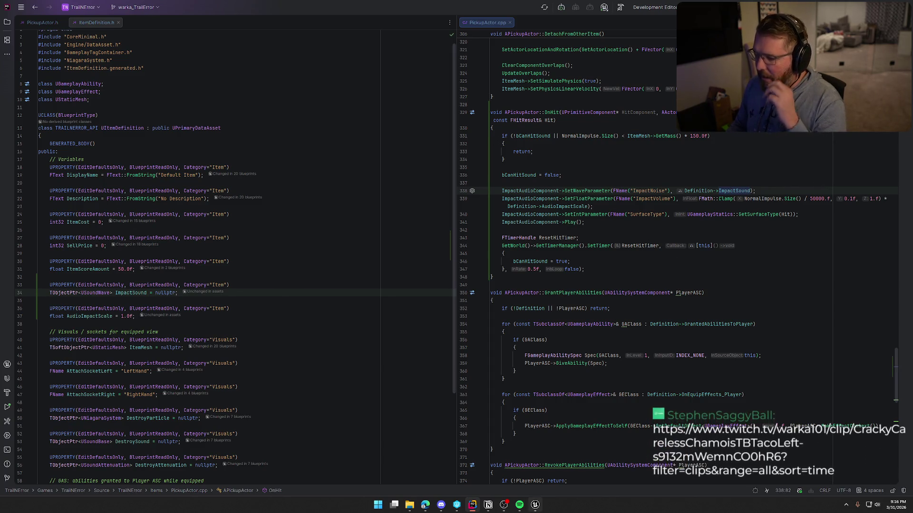
left_click(535, 505)
Frame and pan the MS_ItemImpact graph to review all its nodes.
key("Home")
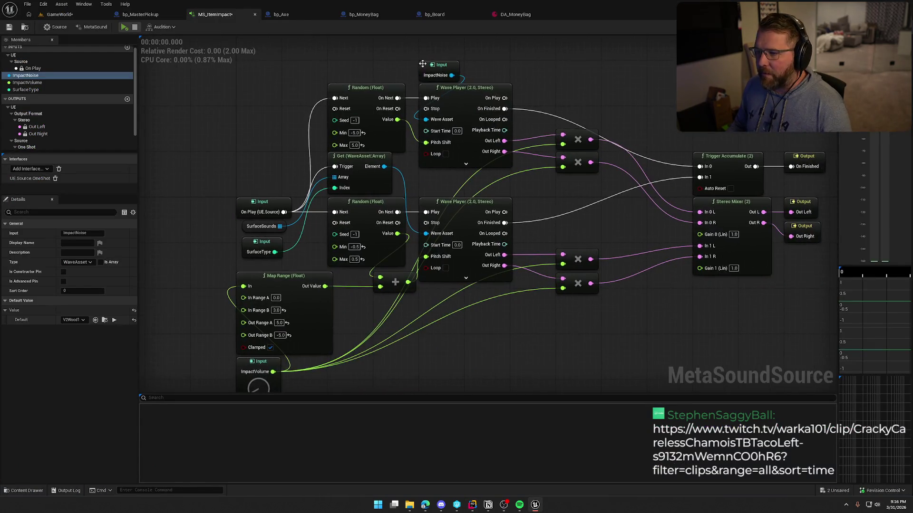
scroll(495, 79, "up", 1)
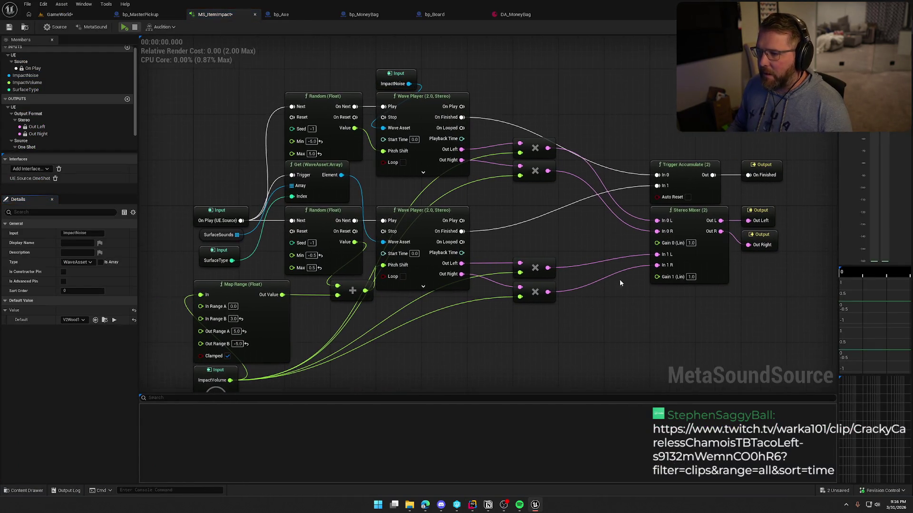
scroll(495, 143, "down", 2)
key("ctrl+a")
scroll(492, 249, "up", 2)
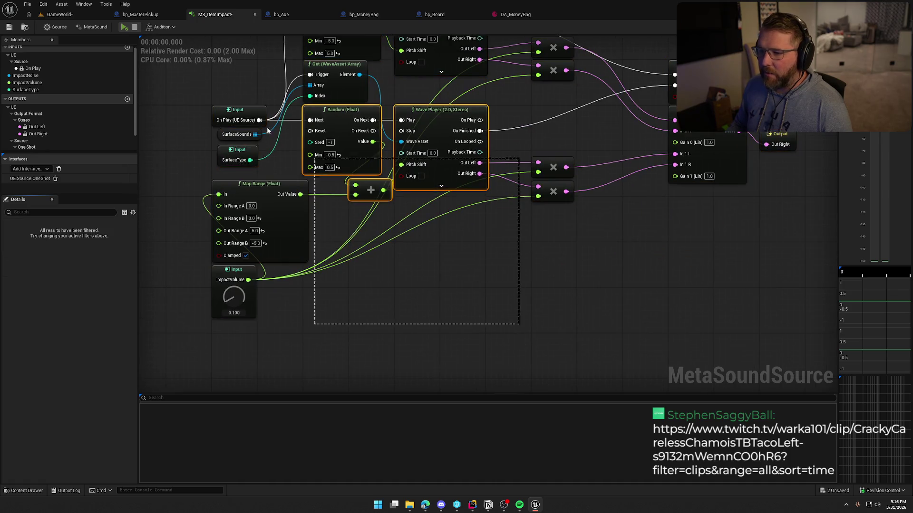
left_click(487, 257)
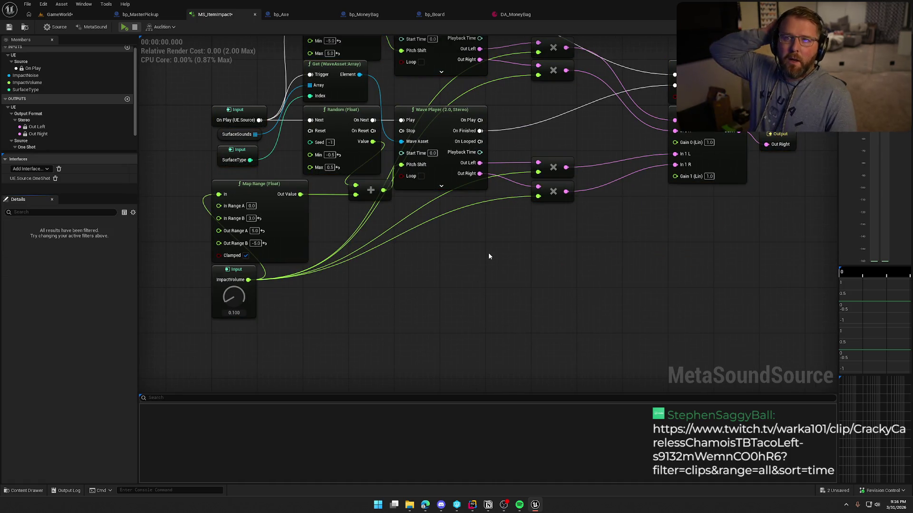
left_click_drag(489, 257, 478, 332)
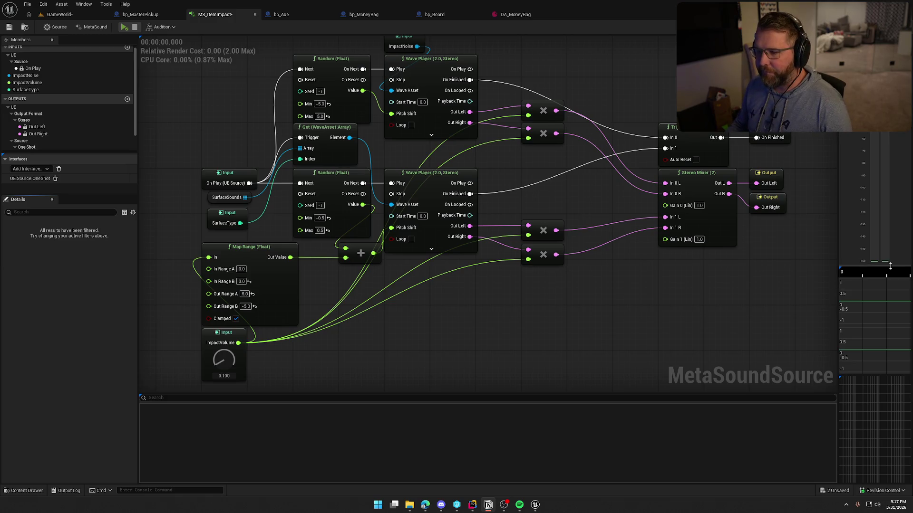
Save the MS_ItemImpact MetaSound and bring up the DA_MoneyBag data asset.
left_click(731, 304)
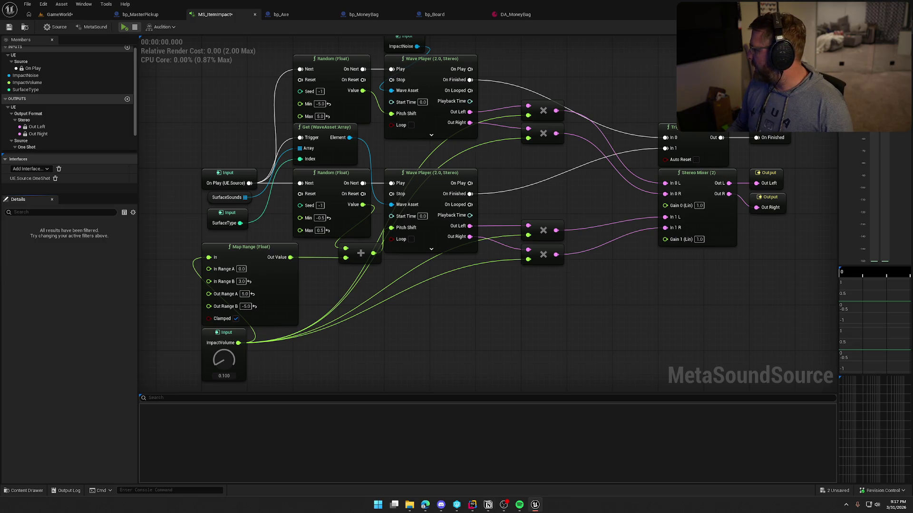
key("alt+Tab")
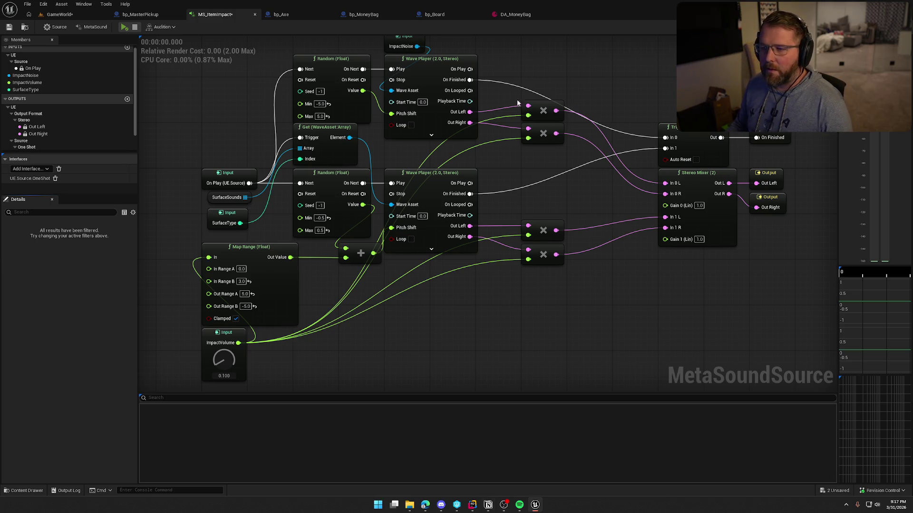
key("ctrl+s")
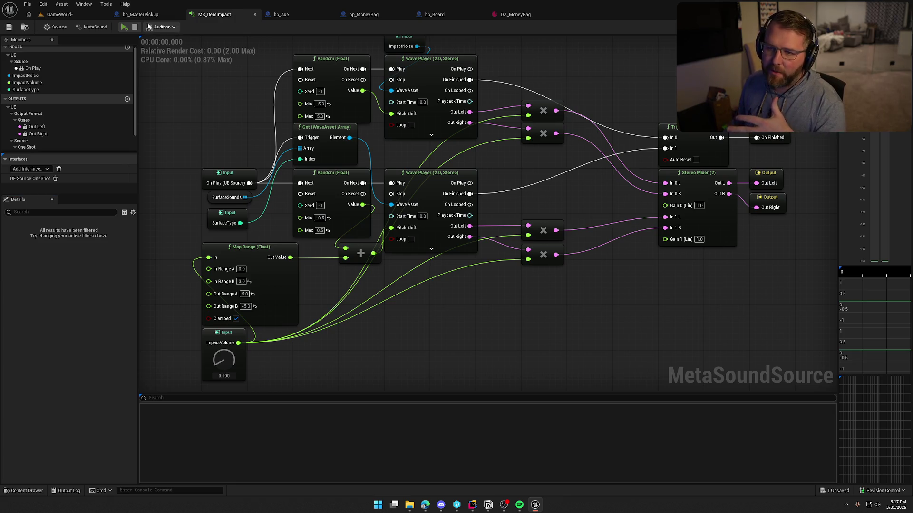
left_click(511, 14)
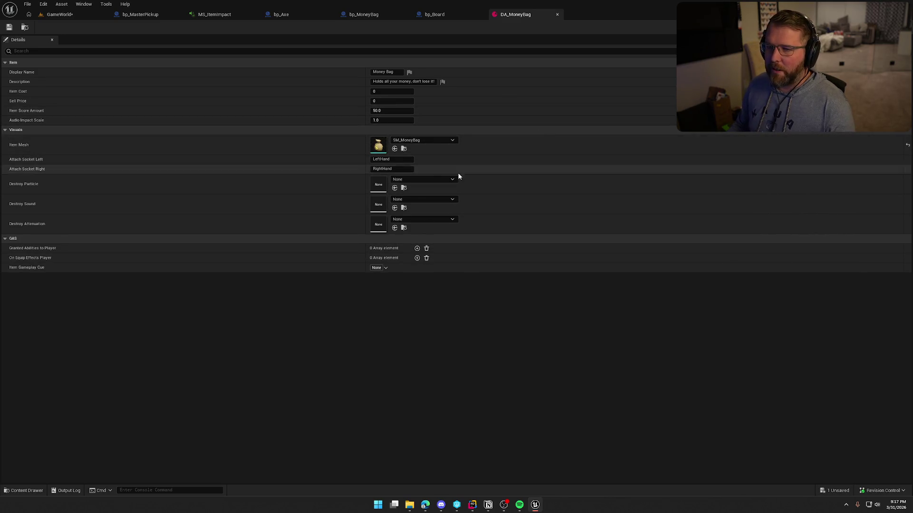
Save all unsaved packages from the GameWorld level, then bring up the Twitch clip in the browser.
left_click(223, 15)
scroll(541, 301, "down", 3)
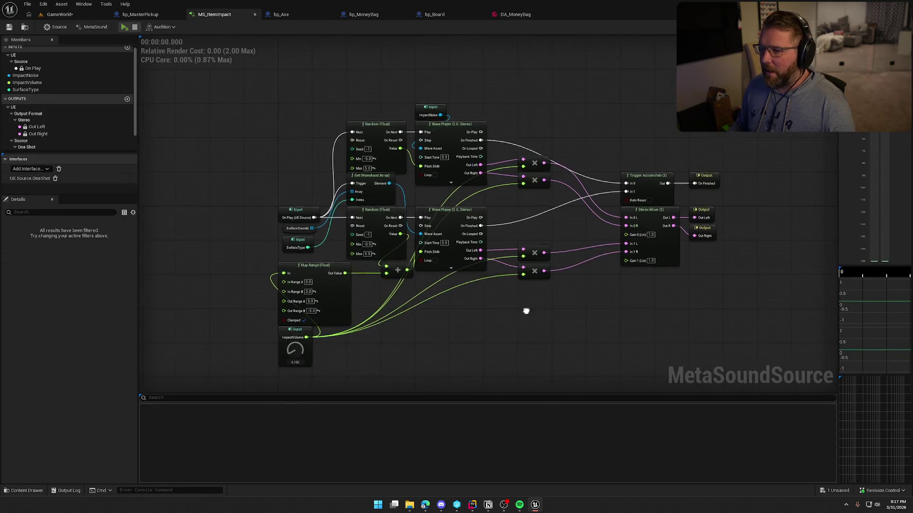
left_click(60, 15)
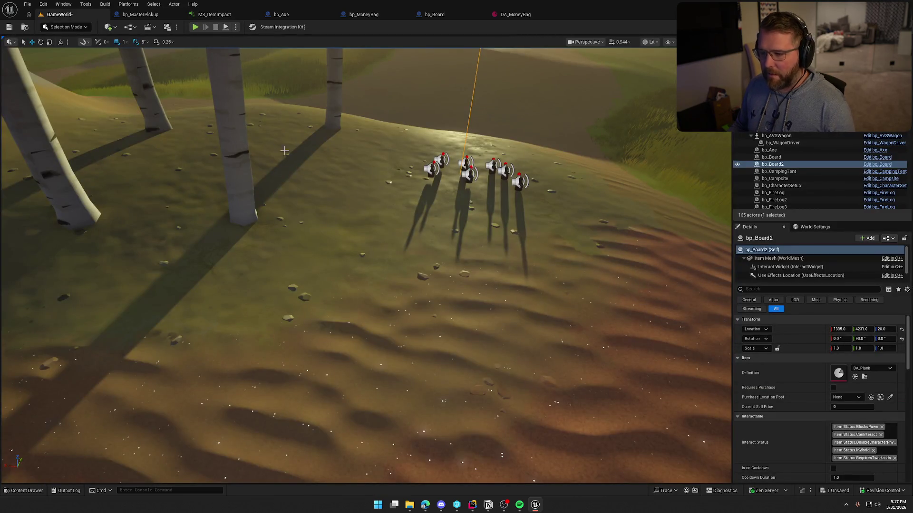
key("ctrl+shift+s")
left_click(467, 333)
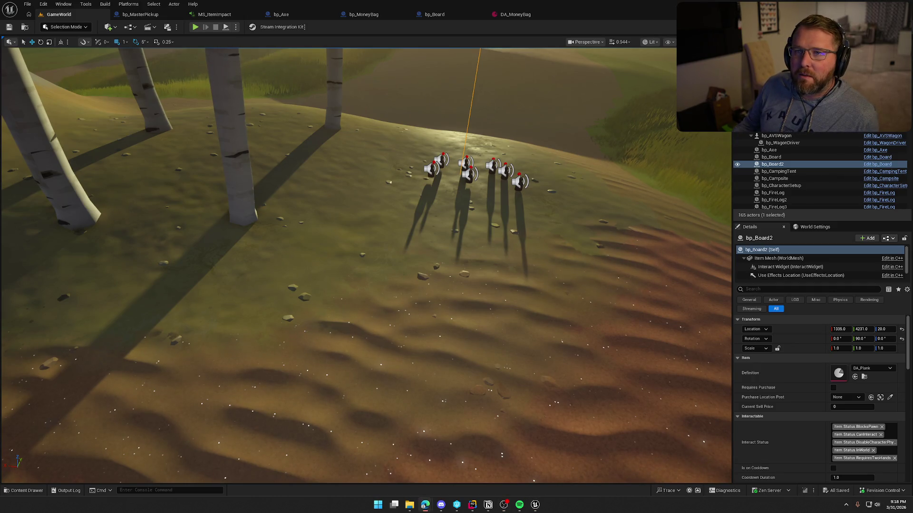
left_click(425, 505)
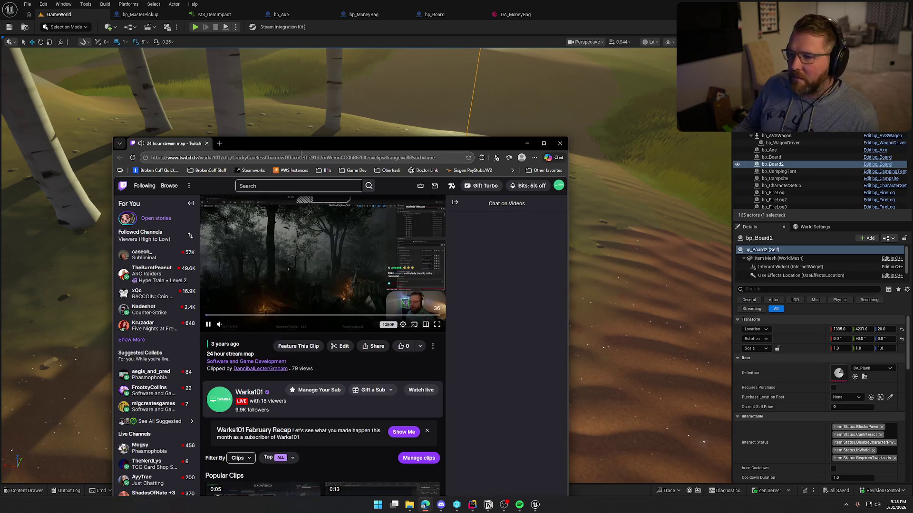
Maximise the browser and skip ahead in the '24 hour stream map' Twitch clip.
double_click(301, 143)
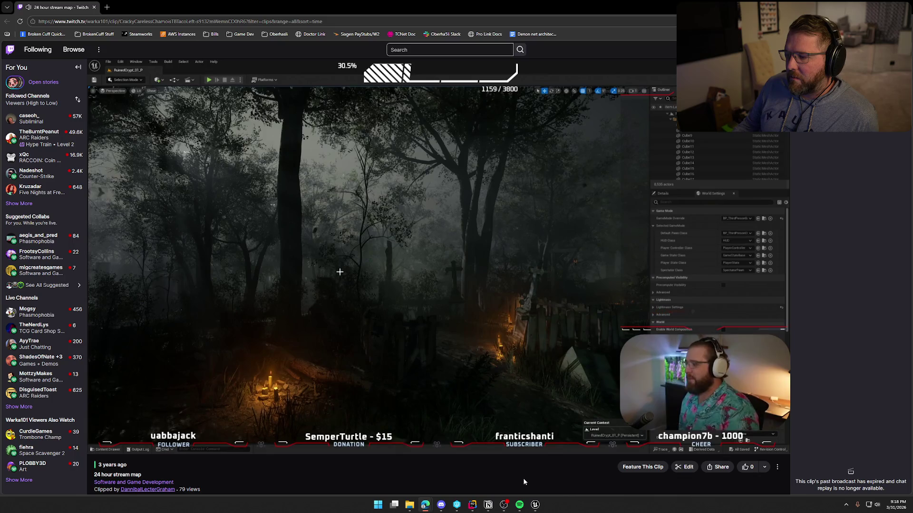
mouse_move(380, 447)
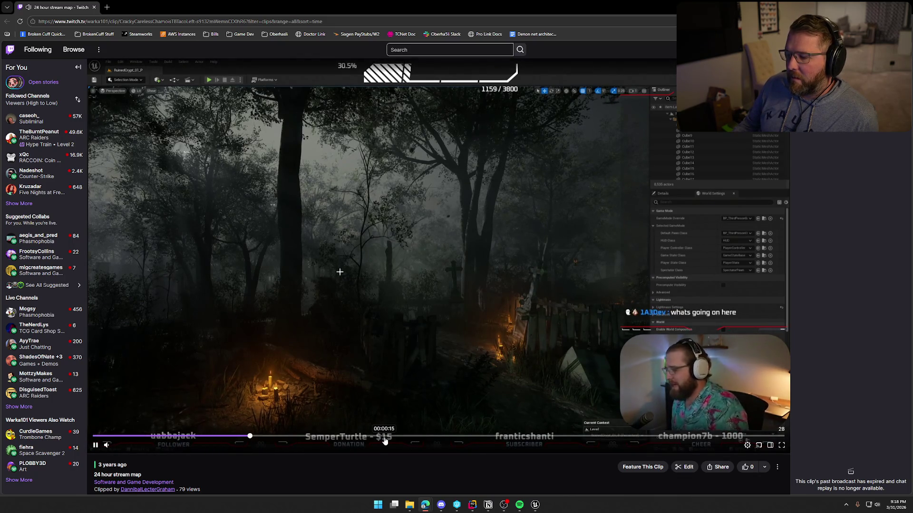
left_click(484, 437)
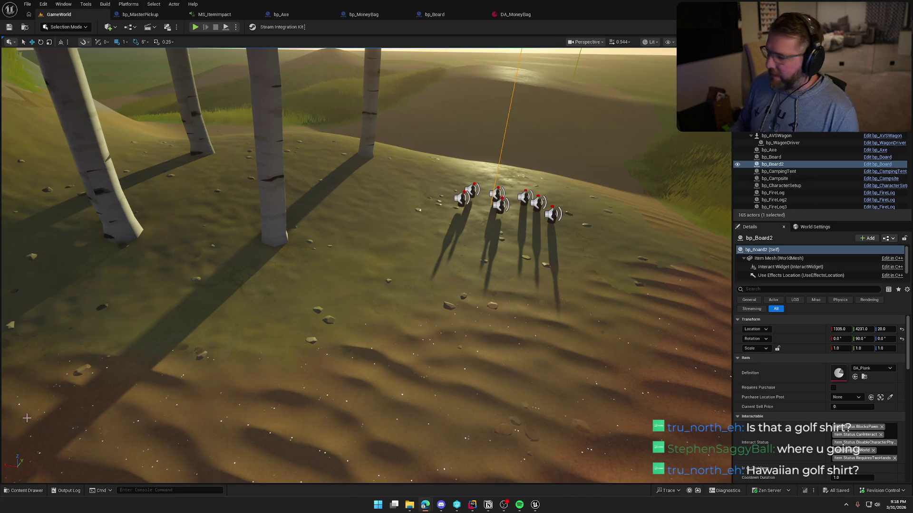
Fly the viewport camera back from the board toward the cabin and props, then return to Rider.
mouse_move(449, 271)
left_mouse_down()
mouse_move(287, 215)
mouse_move(488, 98)
mouse_move(685, 265)
left_mouse_up()
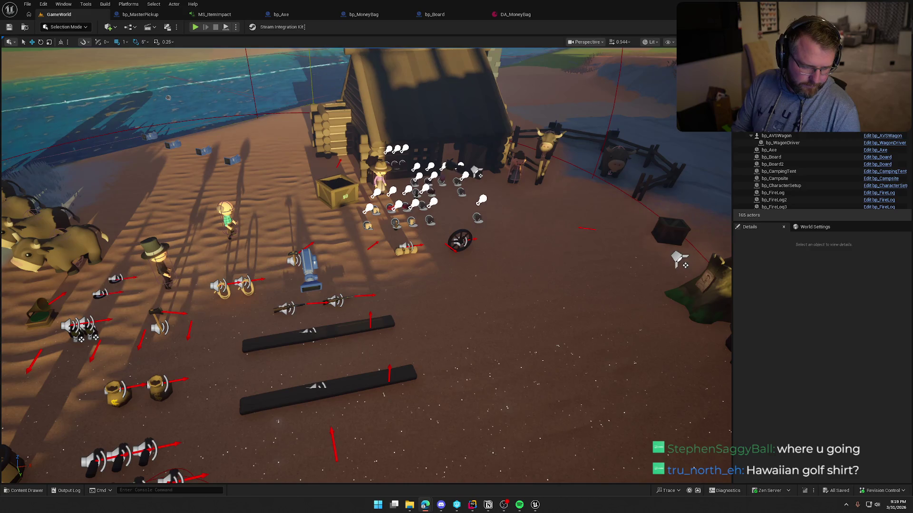
mouse_move(380, 371)
left_mouse_down()
mouse_move(428, 364)
mouse_move(395, 409)
left_mouse_up()
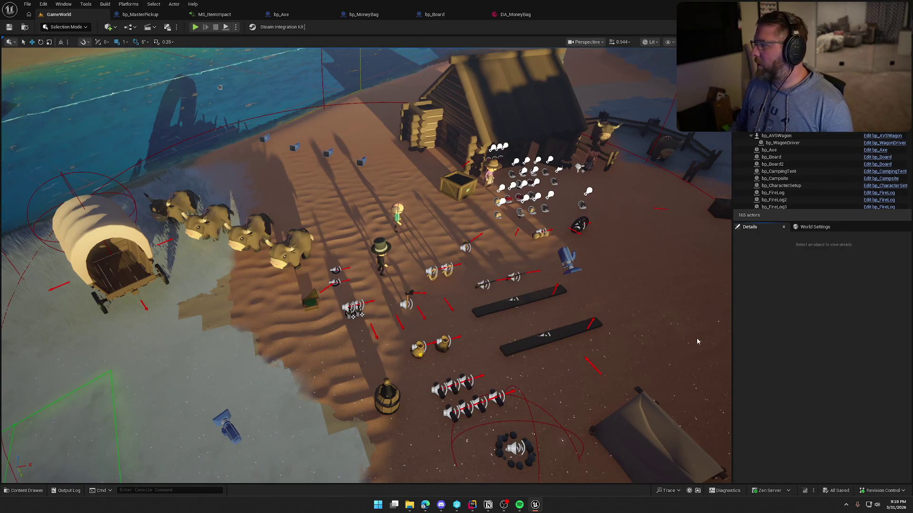
key("alt+Tab")
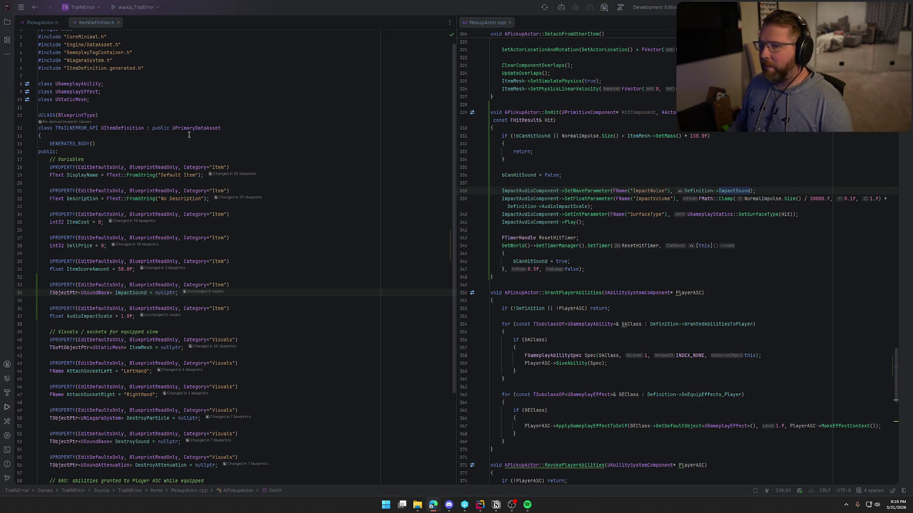
Close Rider's code tabs, bring the Notion To Do window over, and scroll through the Sound Pass checklist.
middle_click(33, 21)
middle_click(33, 22)
middle_click(33, 21)
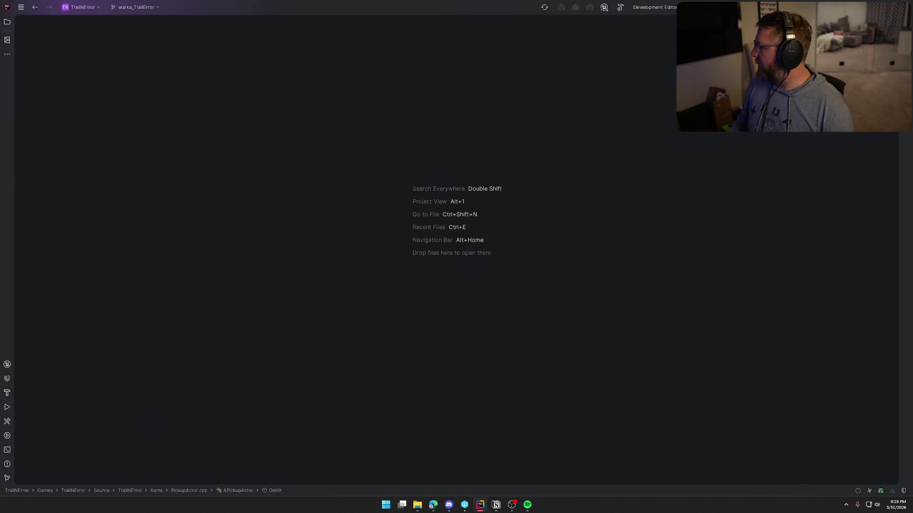
mouse_move(912, 152)
left_mouse_down()
mouse_move(758, 152)
mouse_move(293, 42)
left_mouse_up()
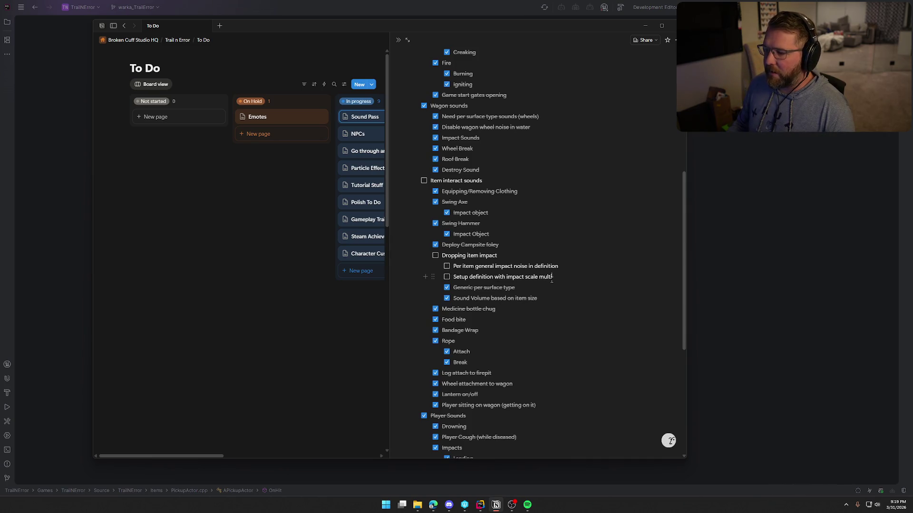
scroll(468, 385, "up", 5)
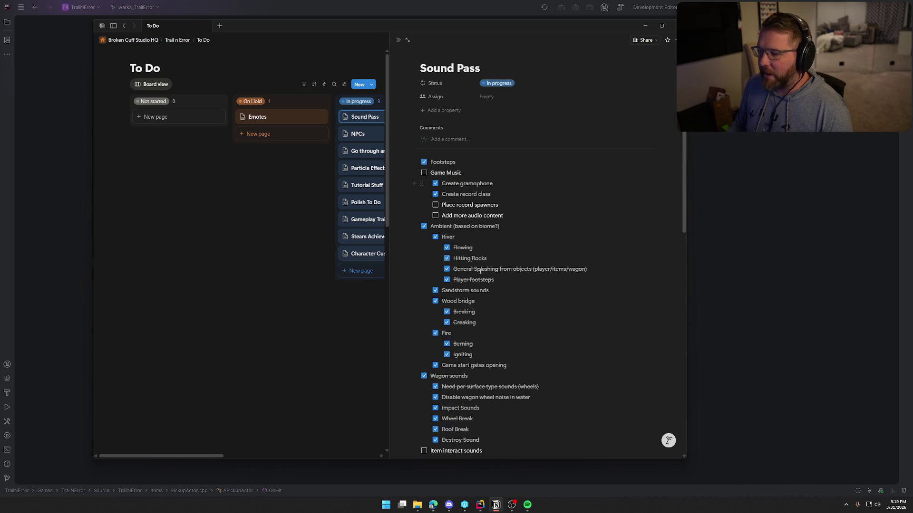
scroll(468, 299, "down", 5)
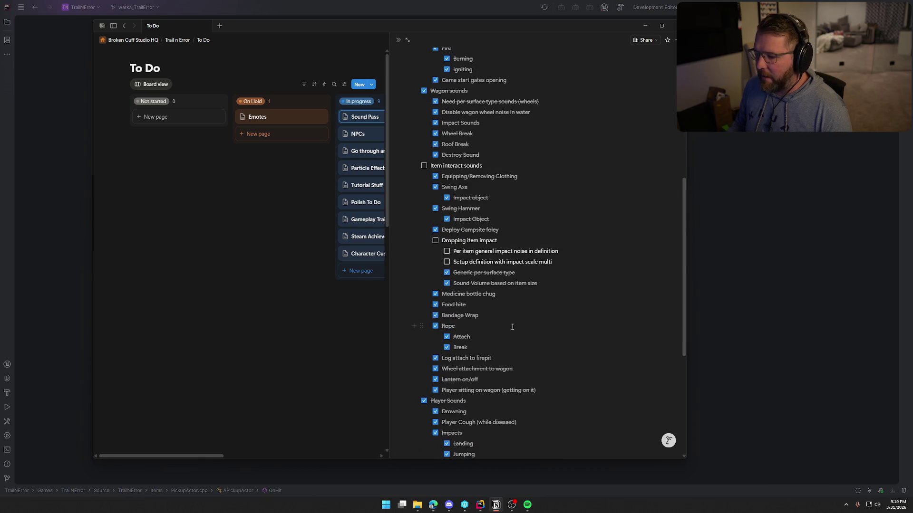
scroll(478, 278, "up", 4)
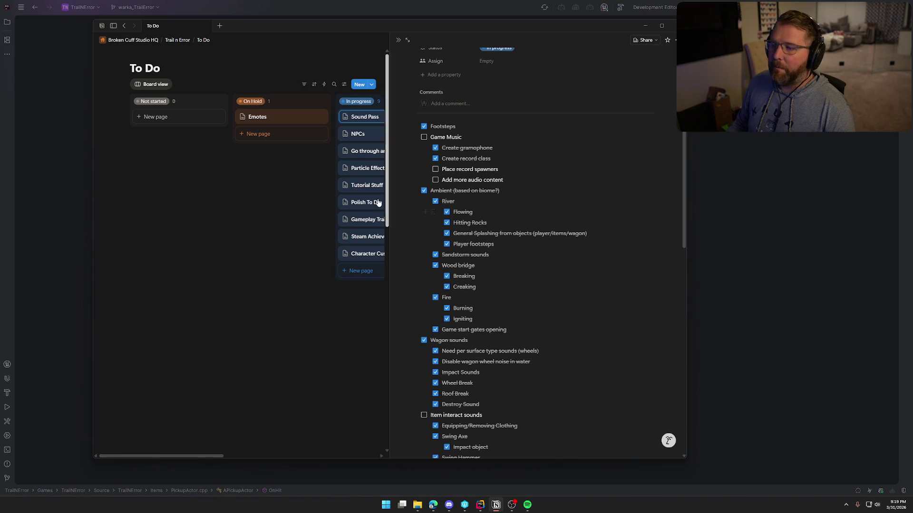
Close the Sound Pass preview, review the NPCs page, and close it to show the full board.
left_click(309, 236)
left_click(361, 133)
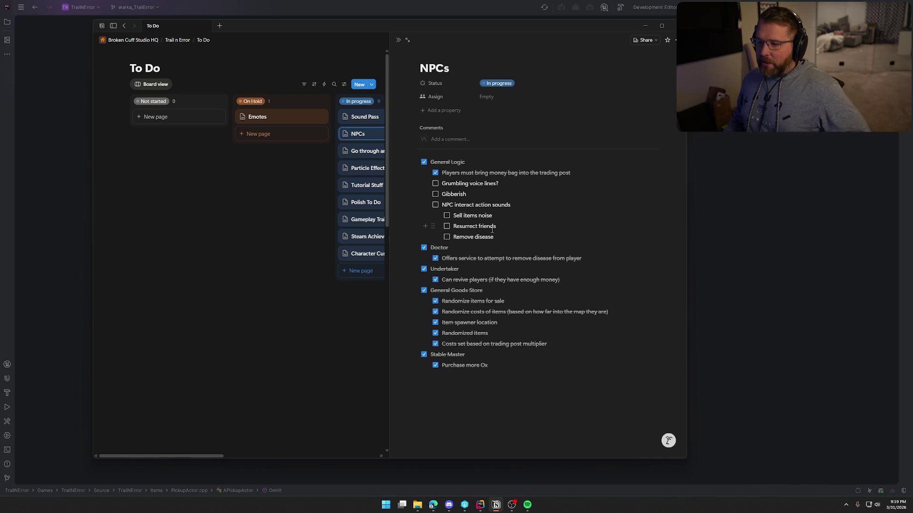
left_click(235, 282)
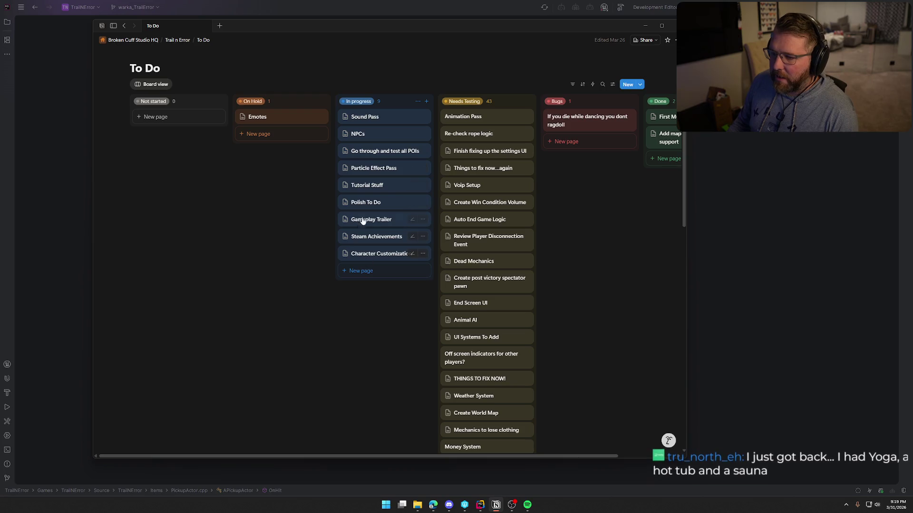